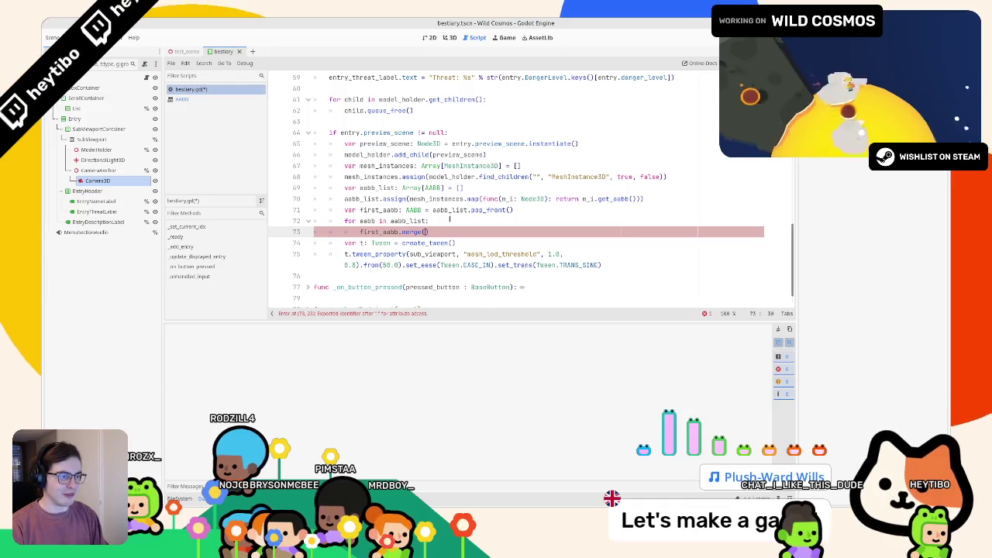
Change line 73 to 'first_aabb = first_aabb.merge(aabb)', add a new line below, and launch the game.
key(Home)
key(ctrl+space)
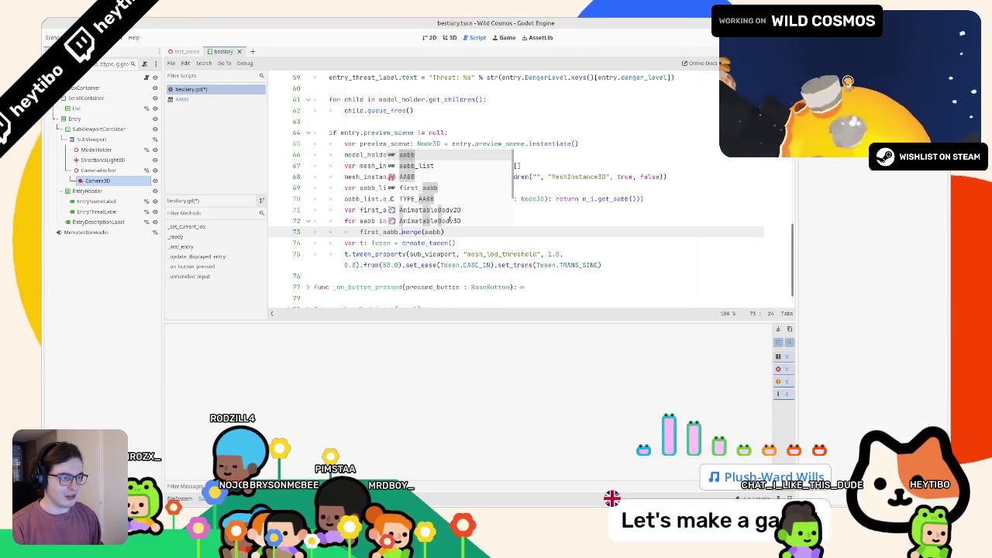
text(first_aabb =)
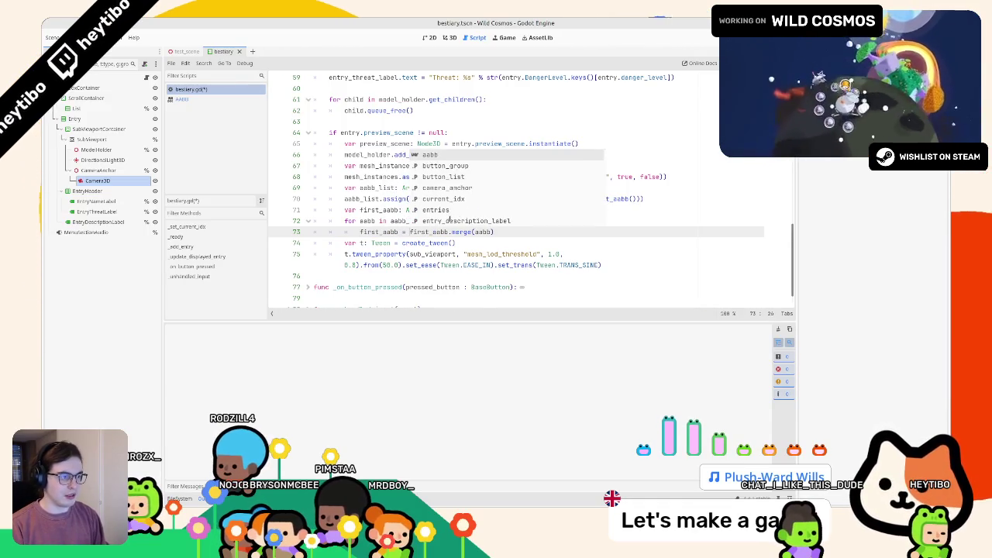
click(556, 231)
key(Return)
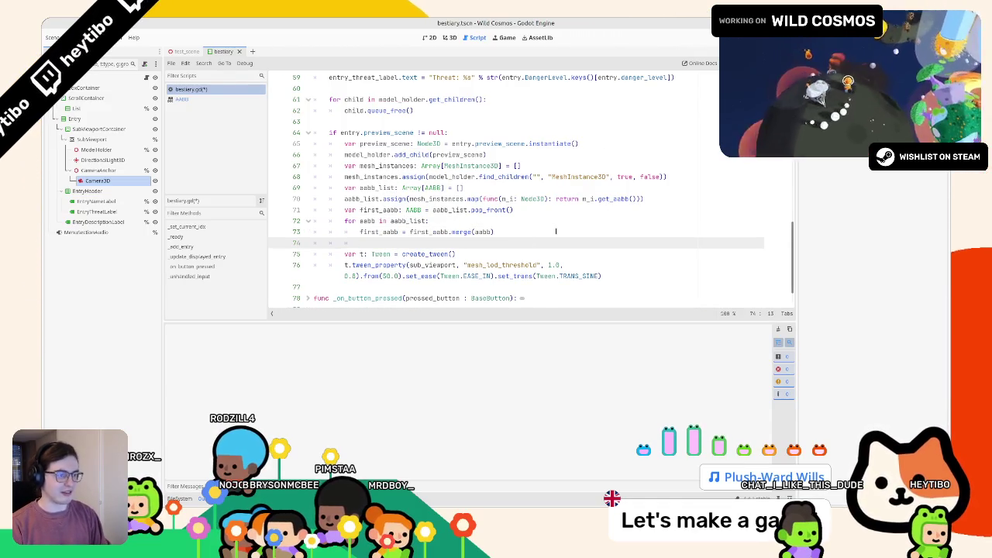
text(print(first_aabb))
key(F6)
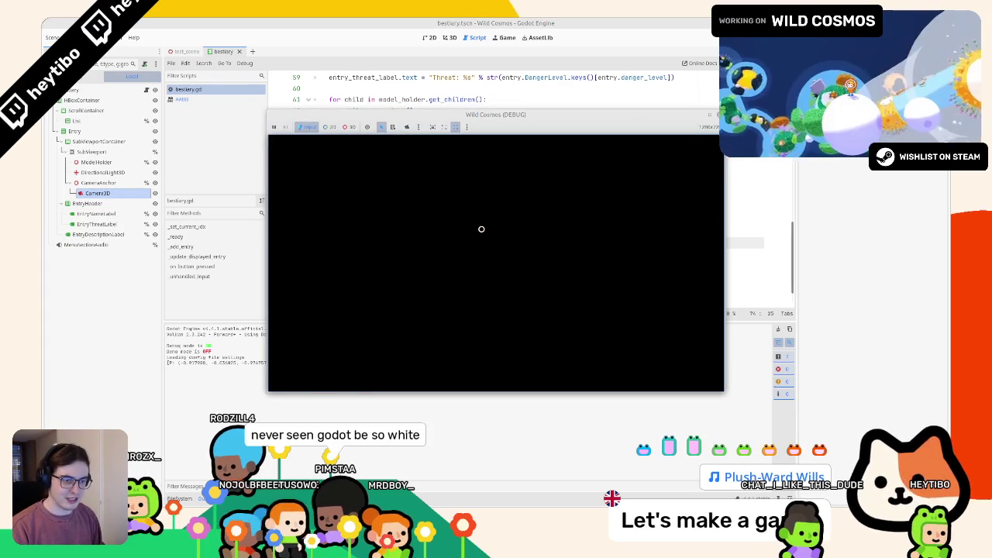
Stop the game and delete the print(first_aabb) debug line from bestiary.gd.
key(F8)
key(F6)
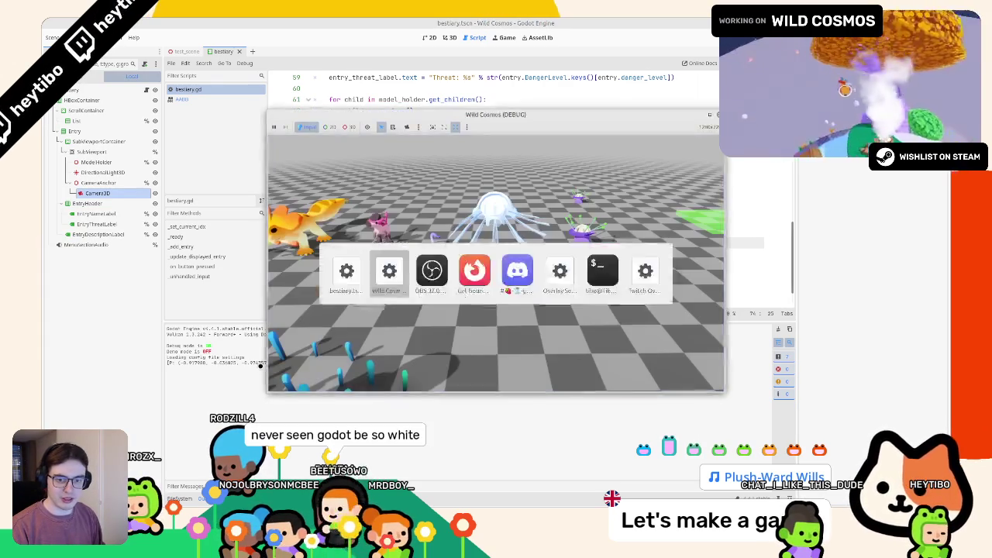
click(391, 26)
triple_click(385, 246)
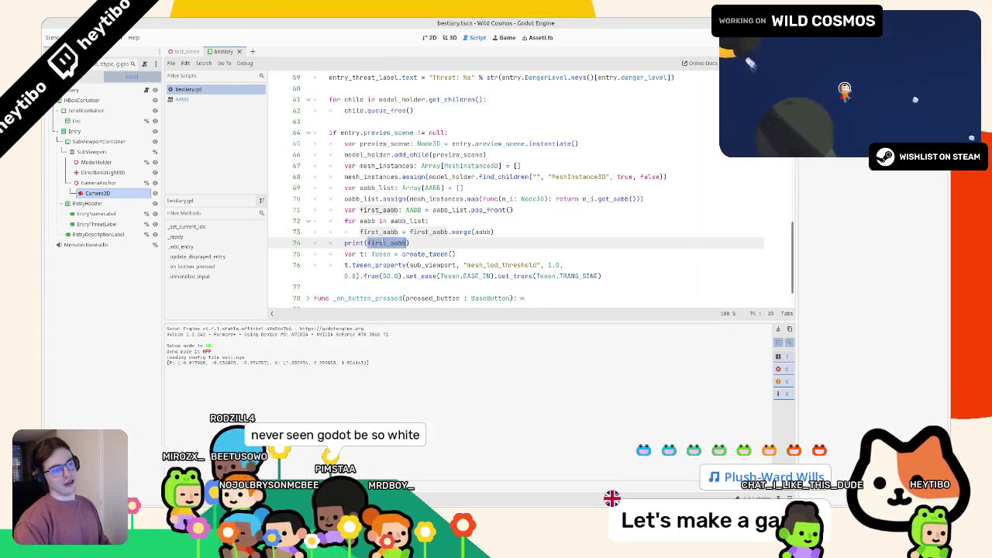
key(Delete)
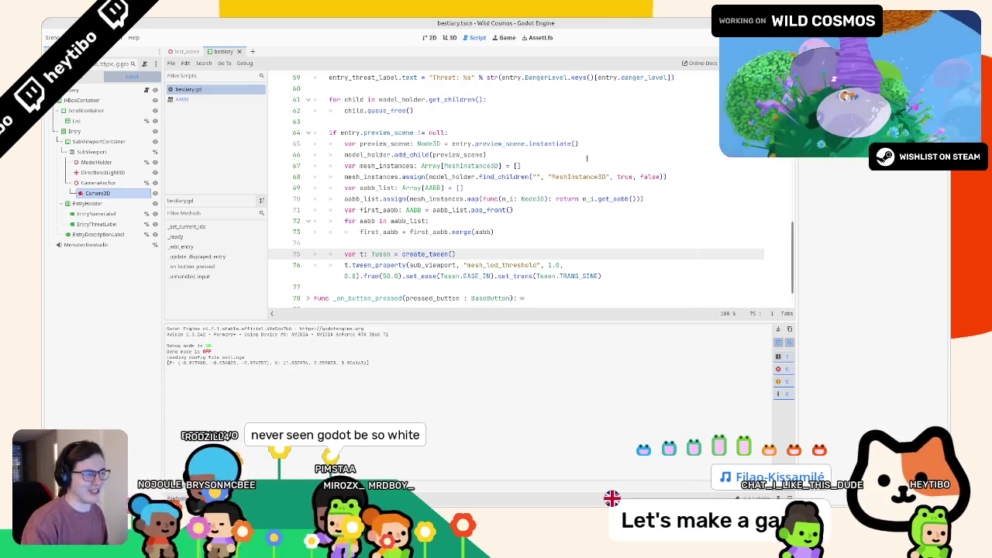
Insert a blank line after the find_children line, before the aabb_list block.
click(684, 176)
key(Return)
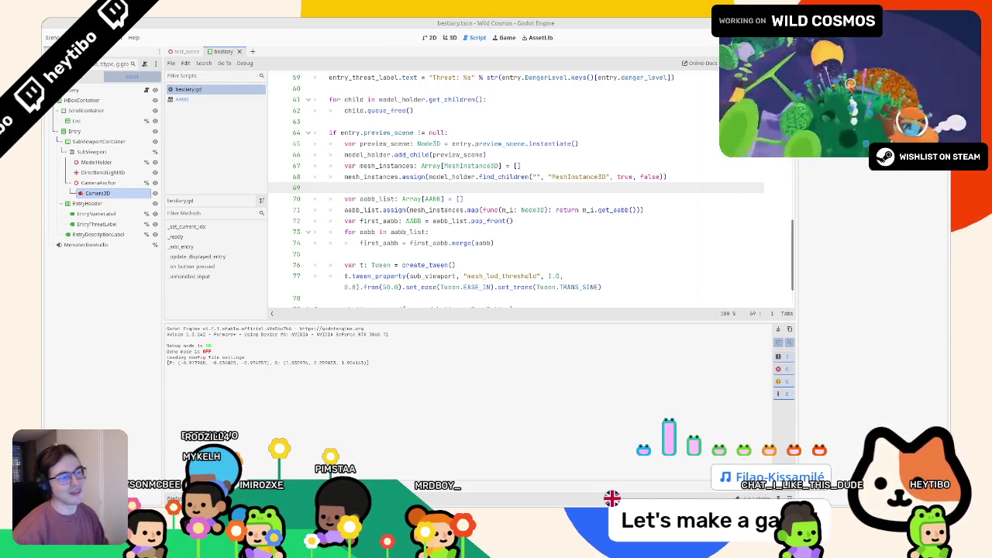
scroll(531, 190, down, 2)
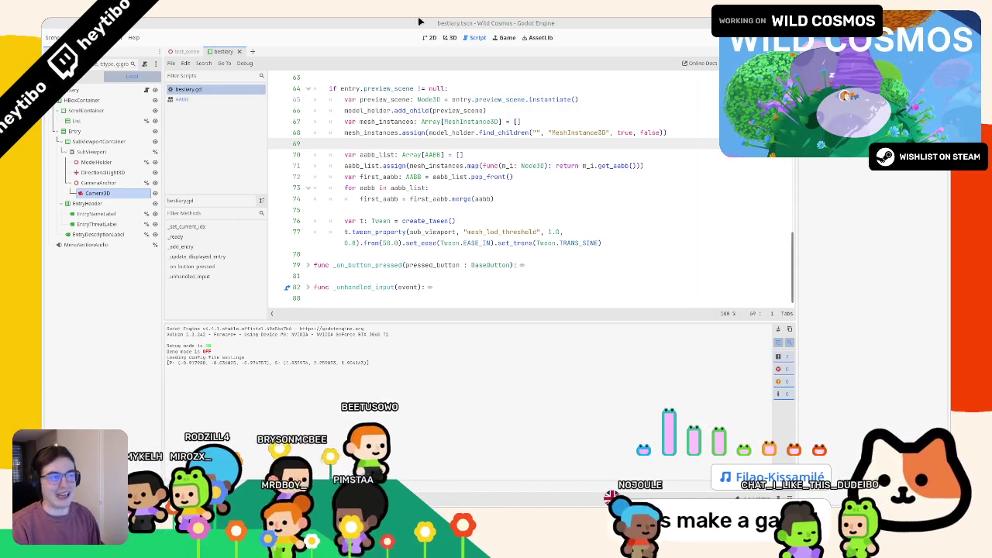
Add a function-level line below the merge loop beginning with first_aabb.size.
click(413, 218)
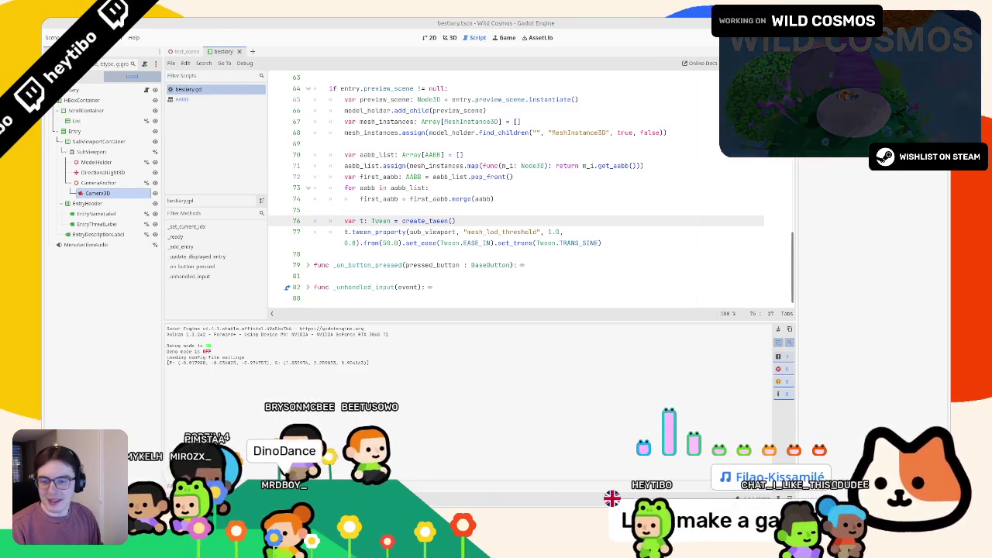
click(361, 200)
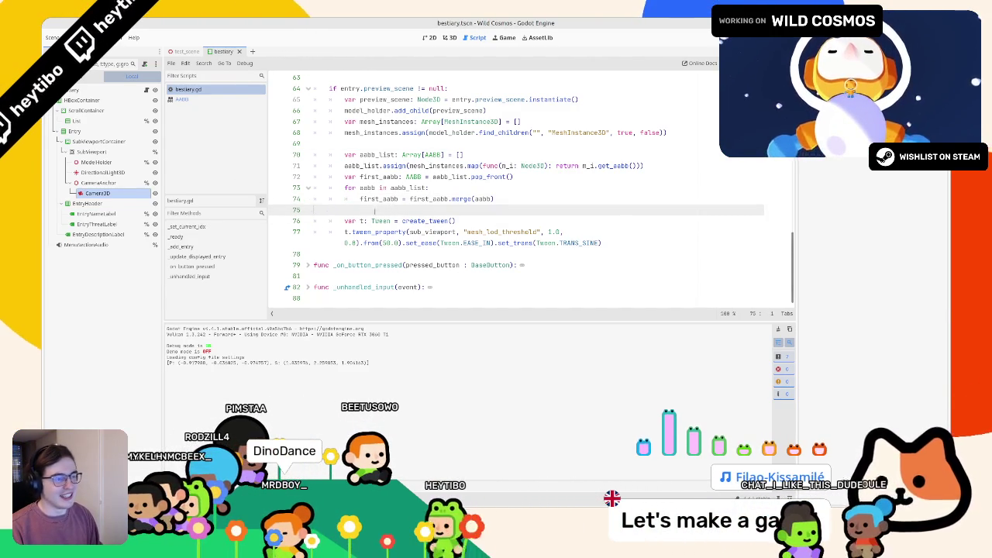
double_click(379, 200)
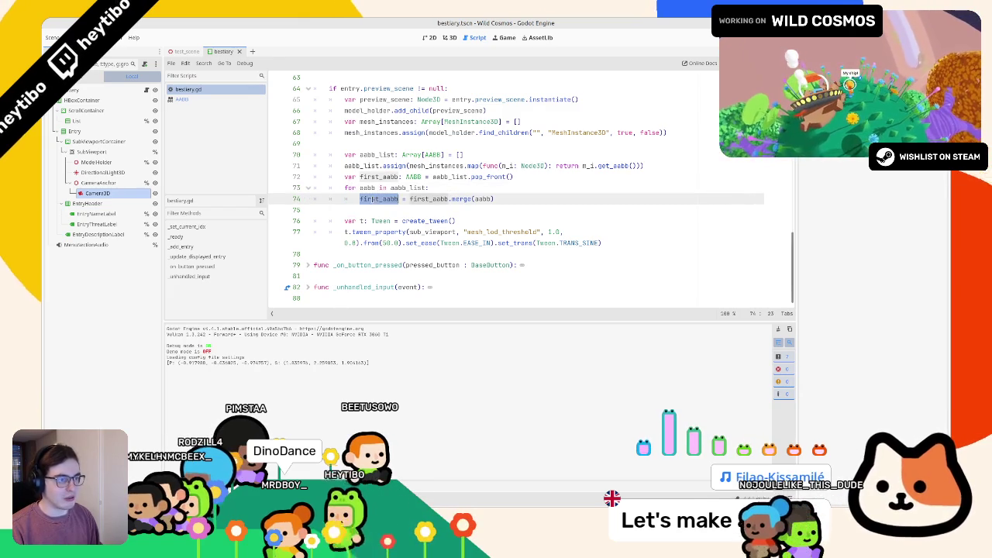
key(Down)
key(Down)
key(Return)
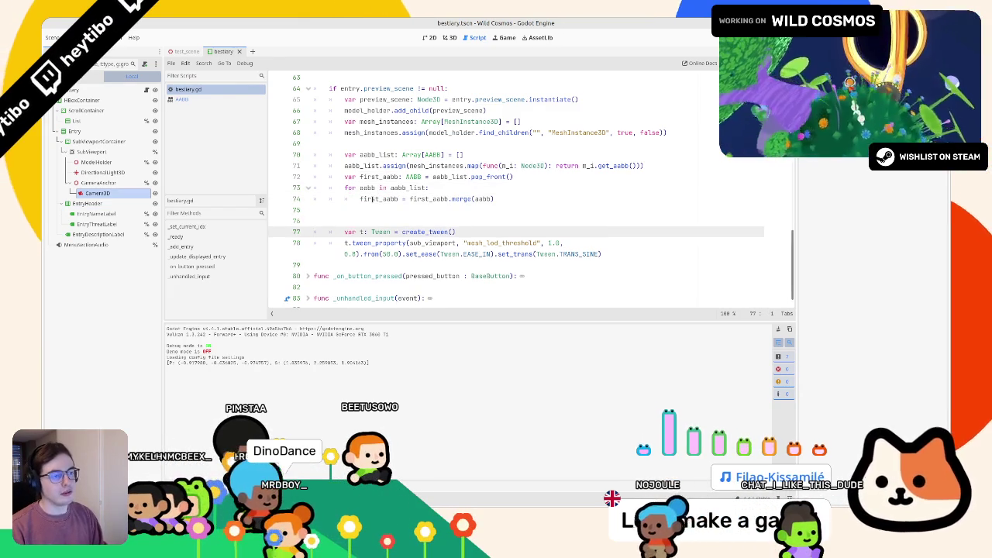
key(Up)
key(Up)
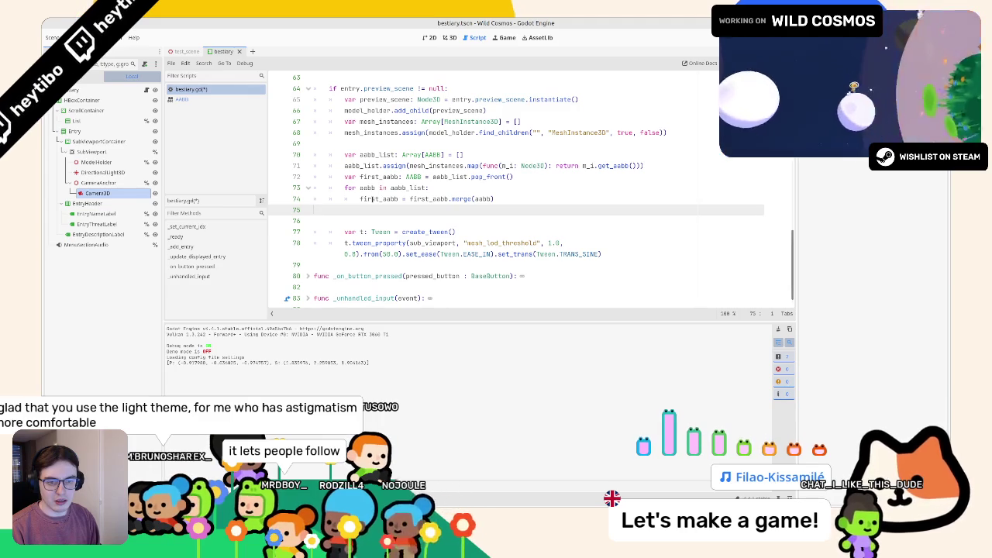
key(Return)
key(Tab)
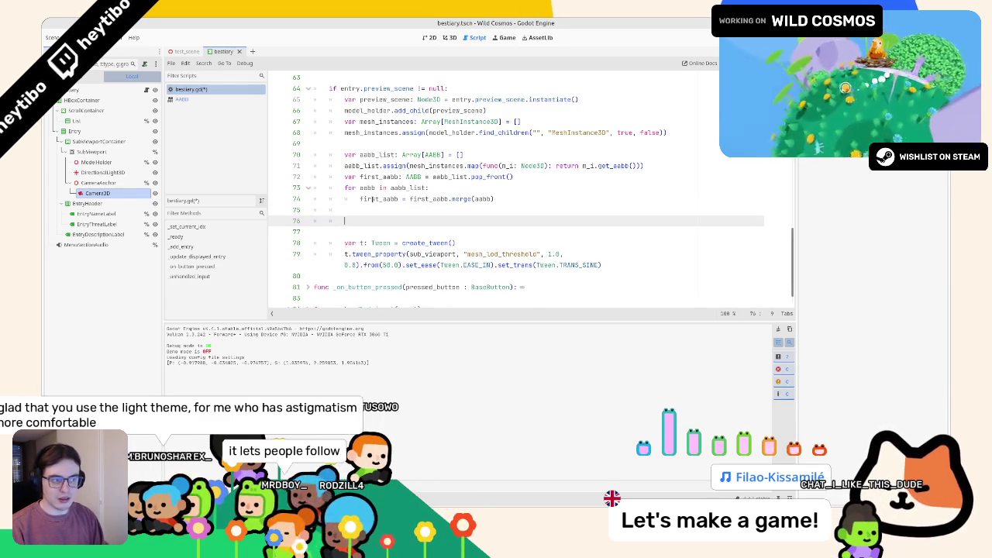
key(Delete)
key(ctrl+z)
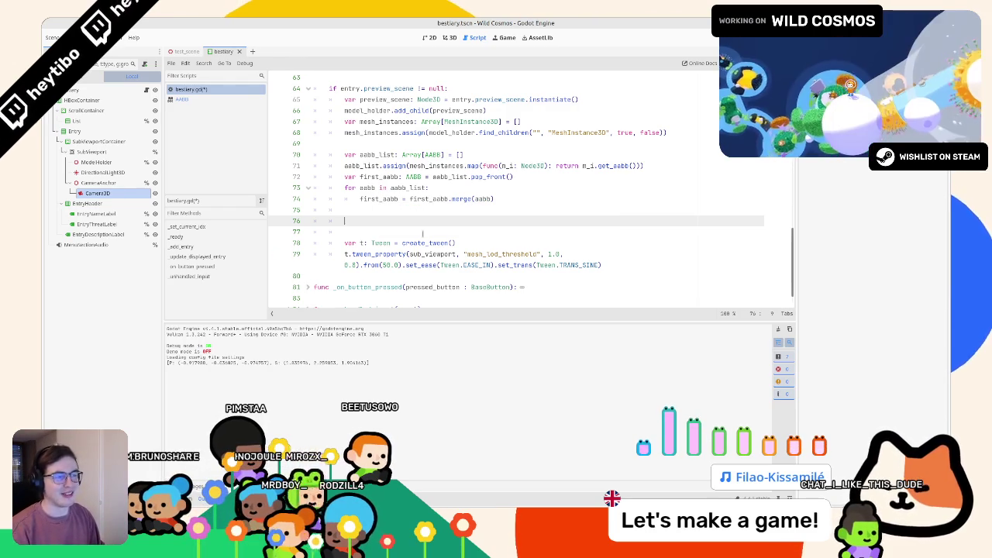
text(first_aabb.)
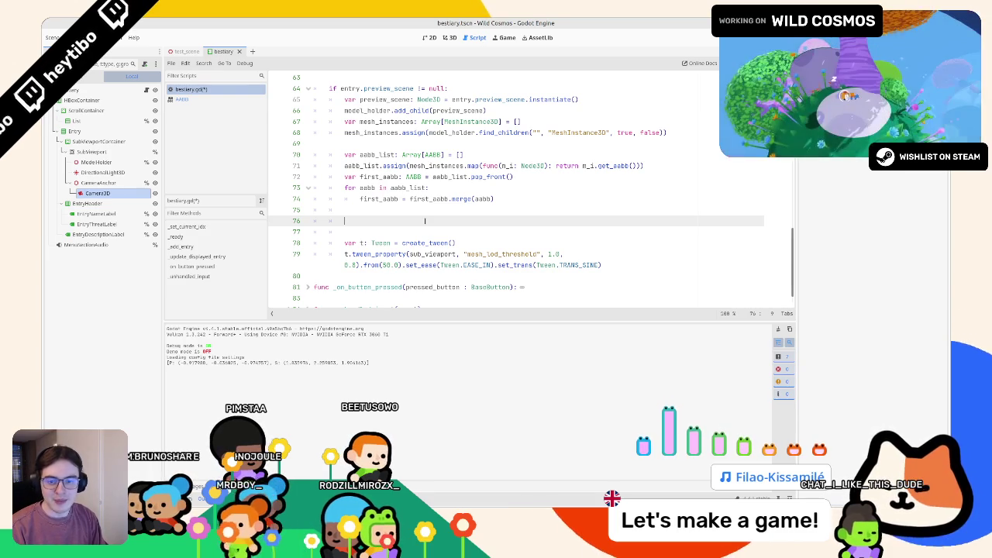
key(BackSpace)
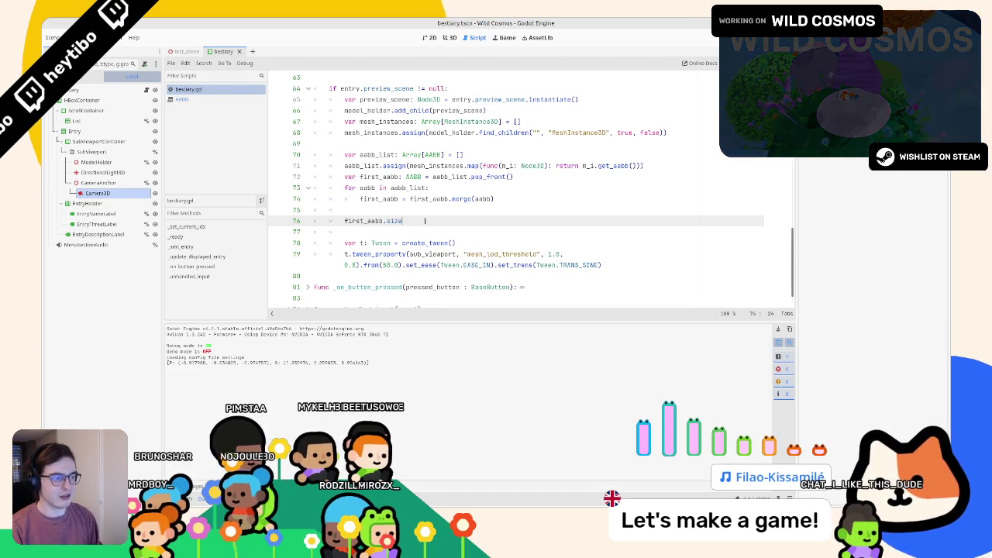
Run the game, stop it, and relaunch to check the print(first_aabb.size.y) output.
key(F5)
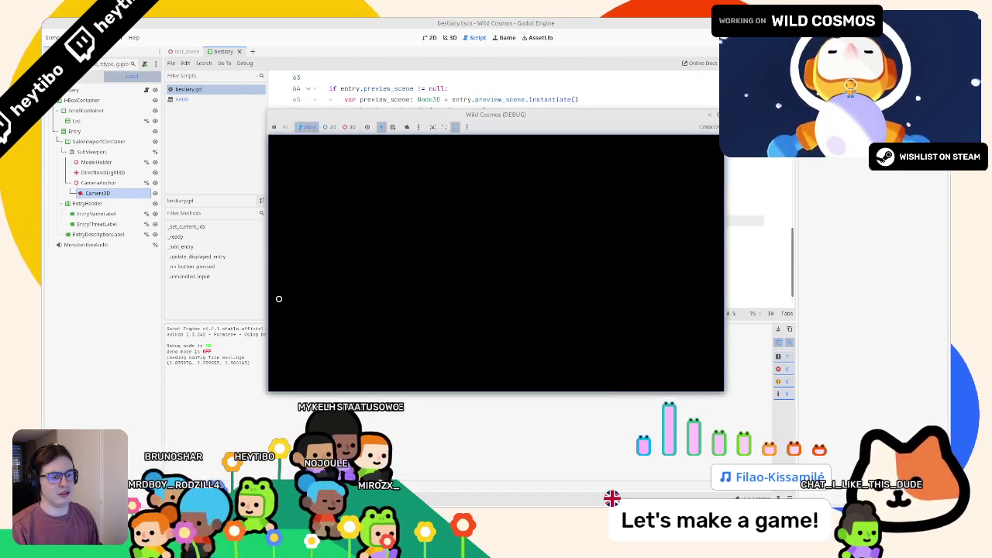
key(F8)
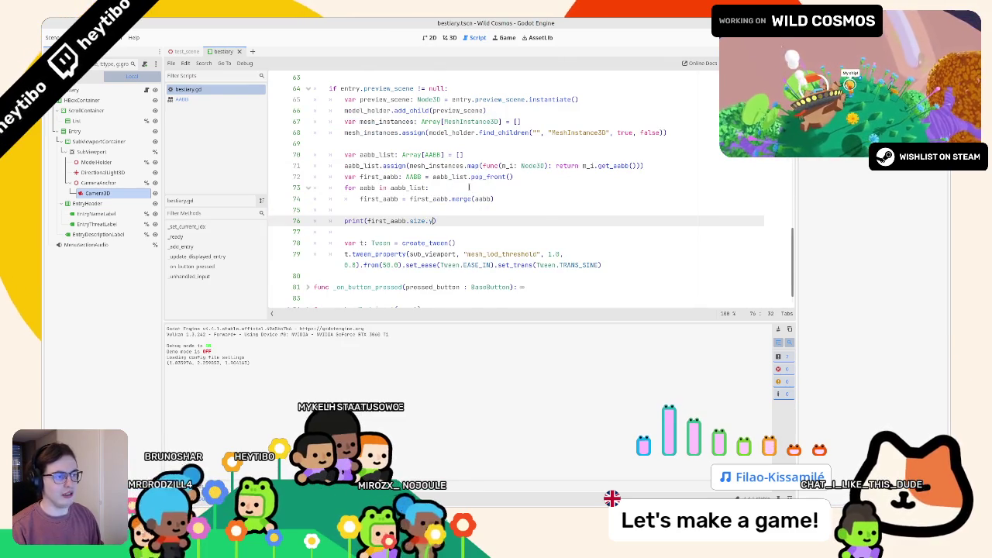
key(F5)
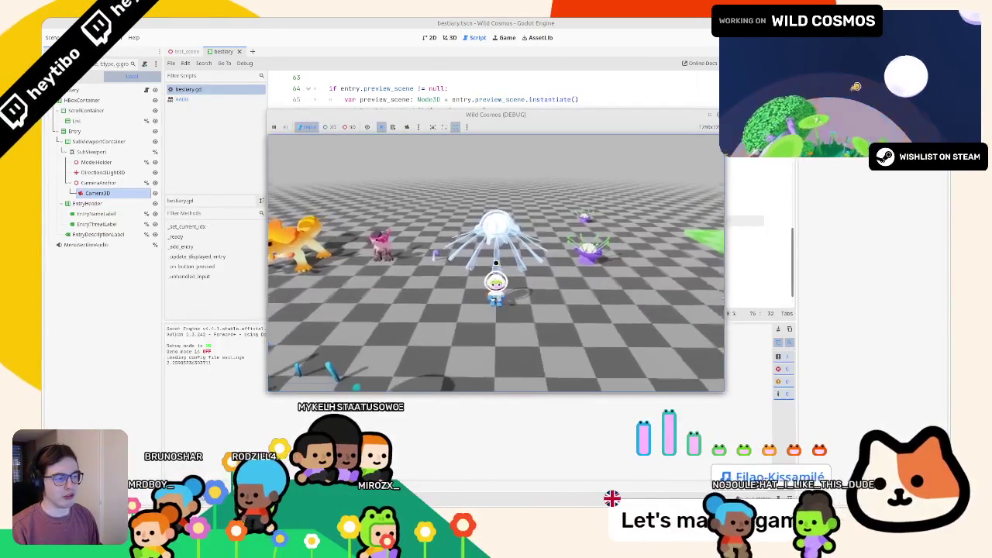
key(Tab)
click(412, 311)
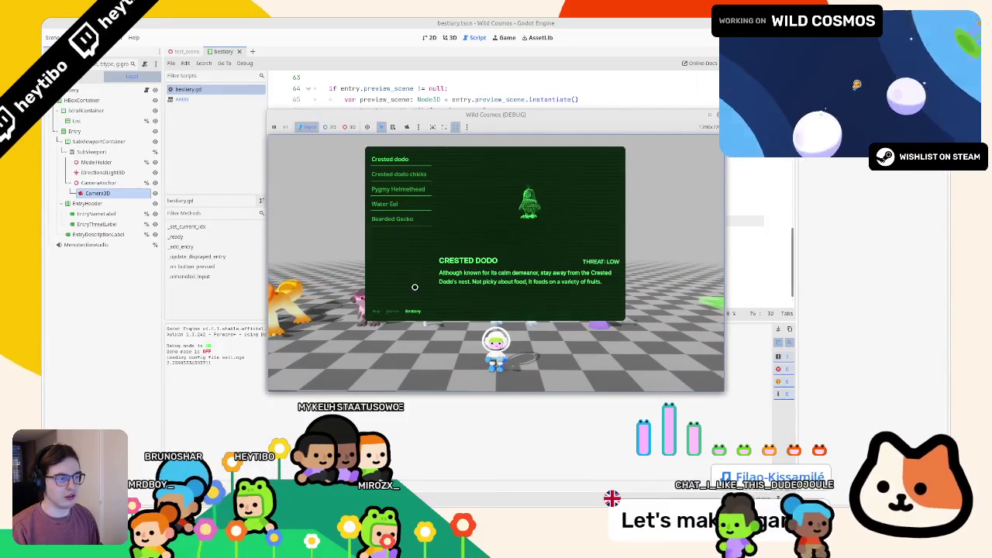
click(395, 175)
click(395, 189)
click(396, 175)
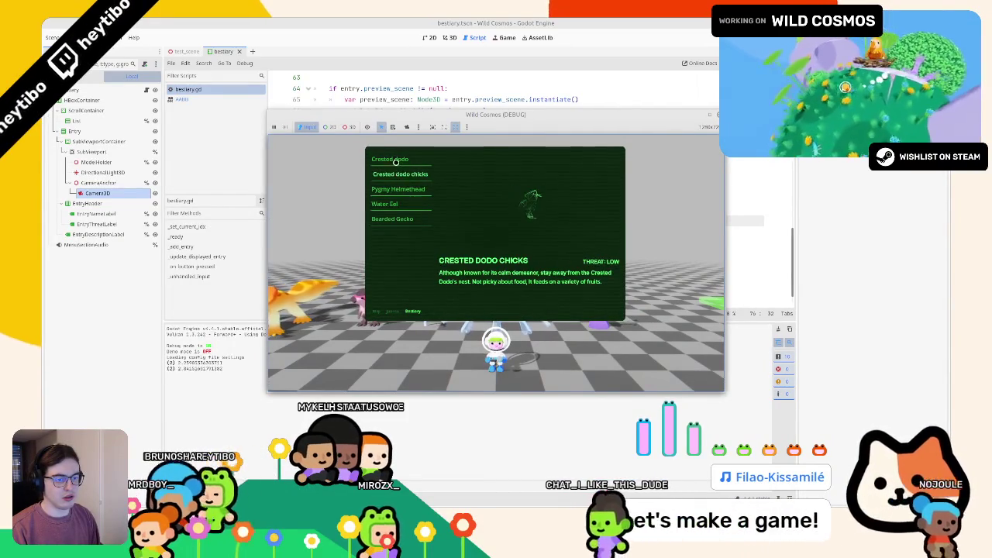
click(396, 161)
click(395, 175)
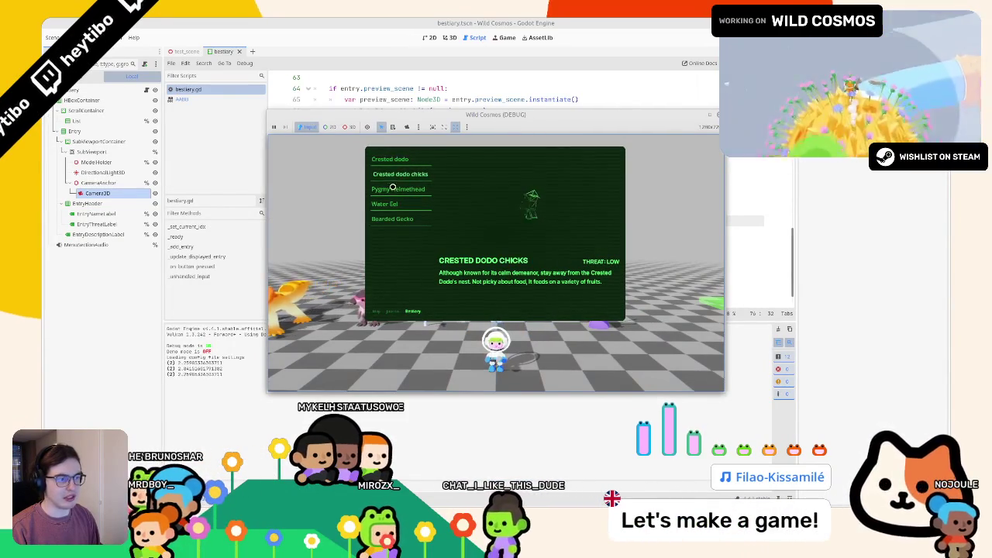
click(393, 189)
click(383, 204)
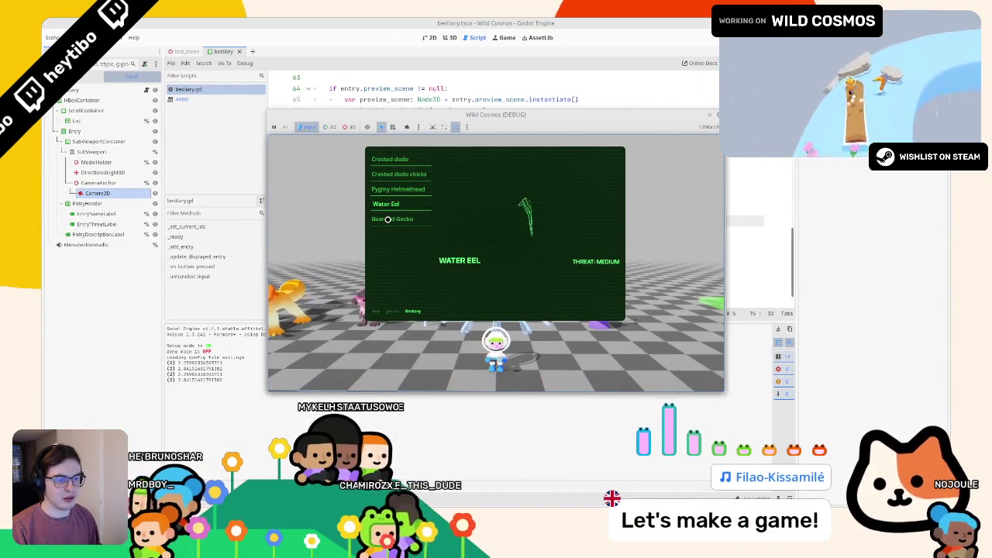
click(396, 219)
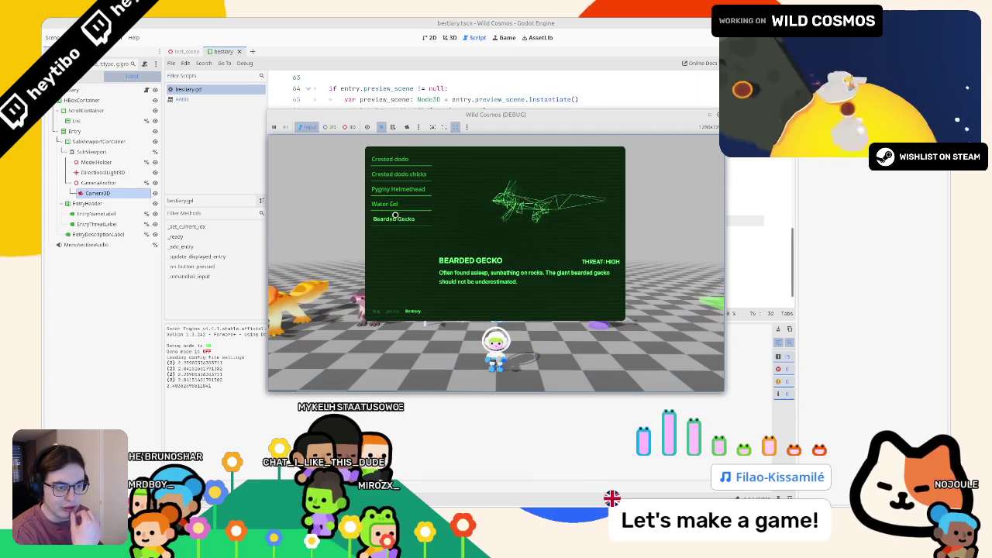
click(392, 204)
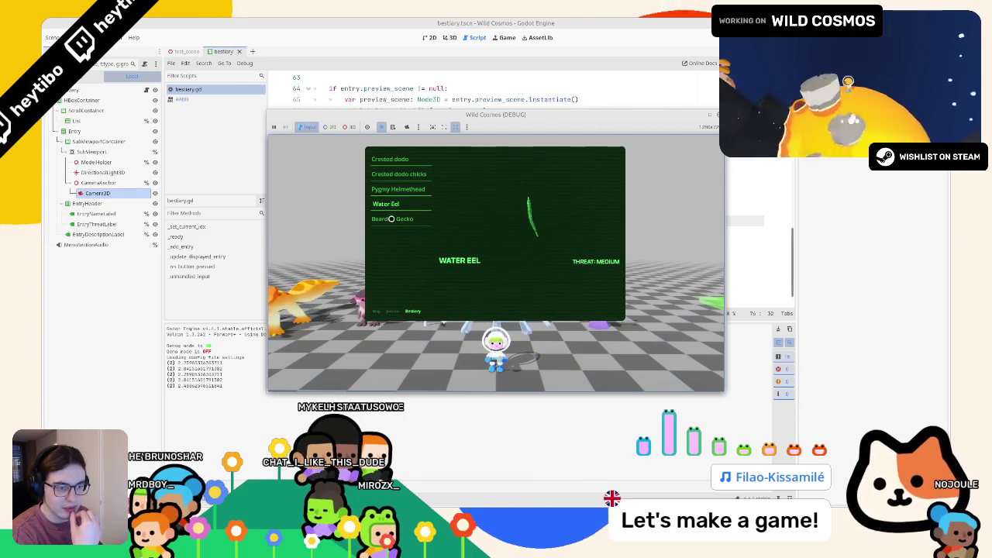
click(393, 219)
click(392, 204)
click(393, 189)
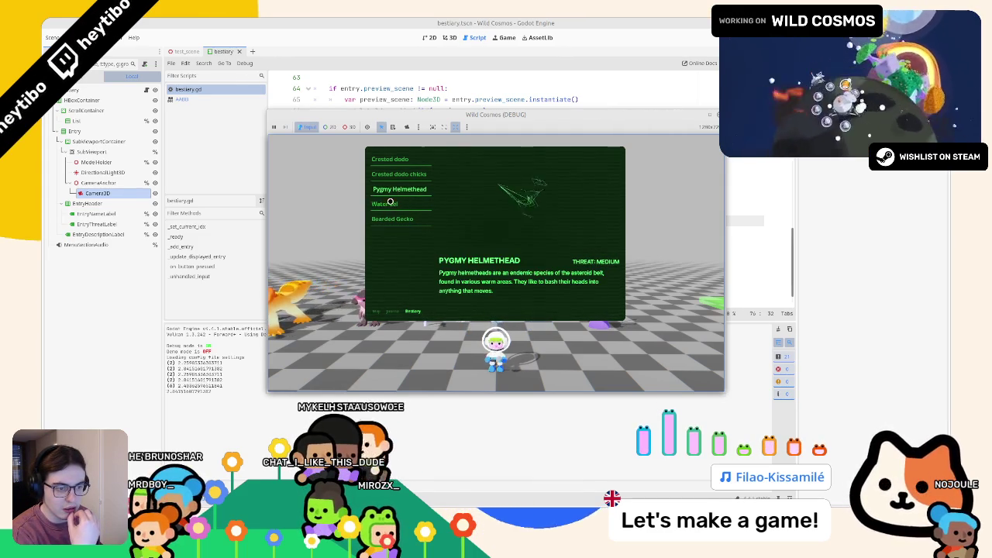
click(389, 204)
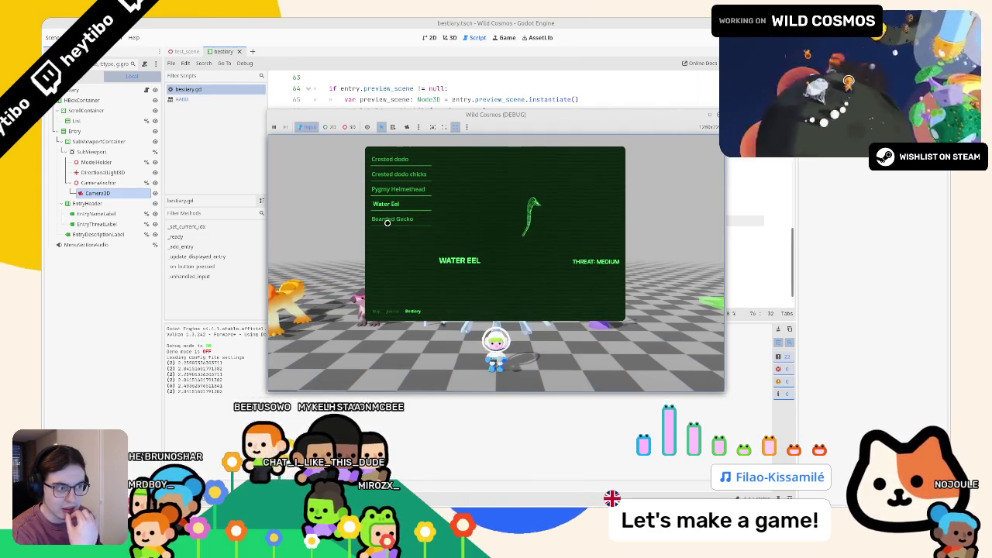
click(386, 220)
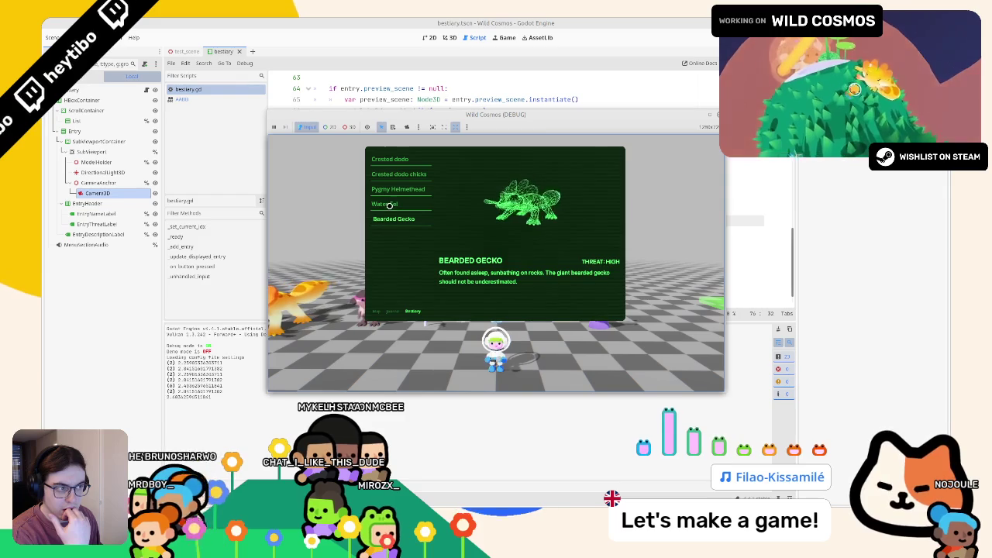
click(389, 203)
click(387, 220)
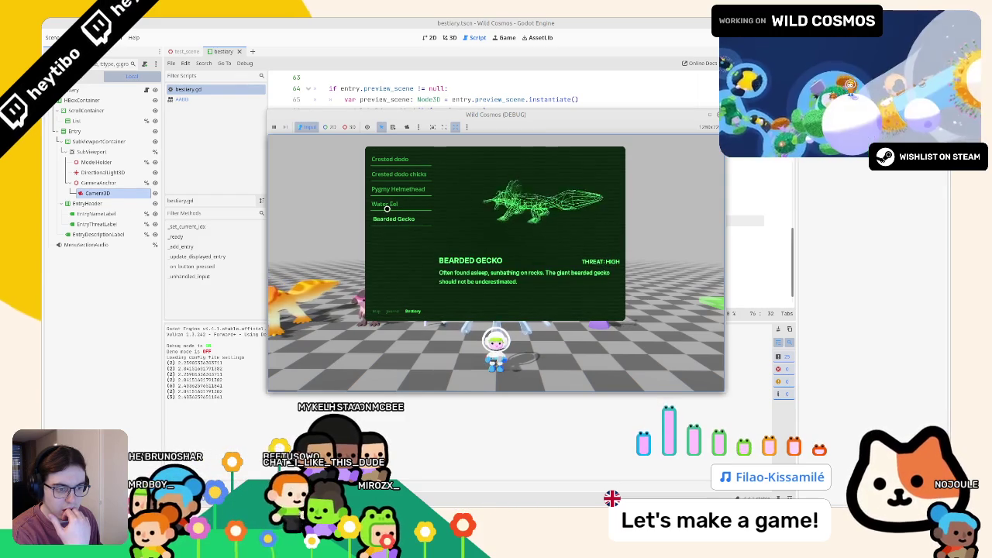
click(386, 206)
click(388, 218)
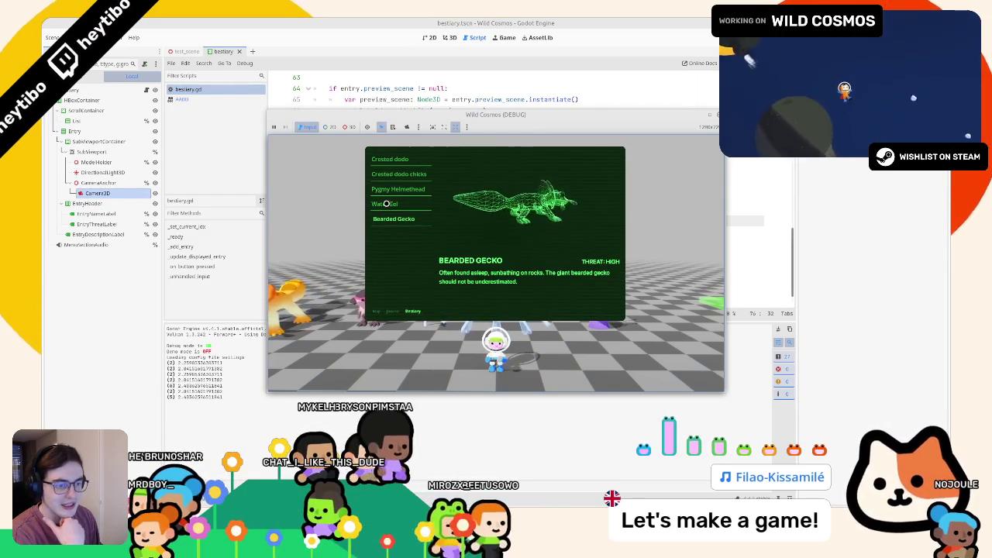
click(386, 204)
click(383, 215)
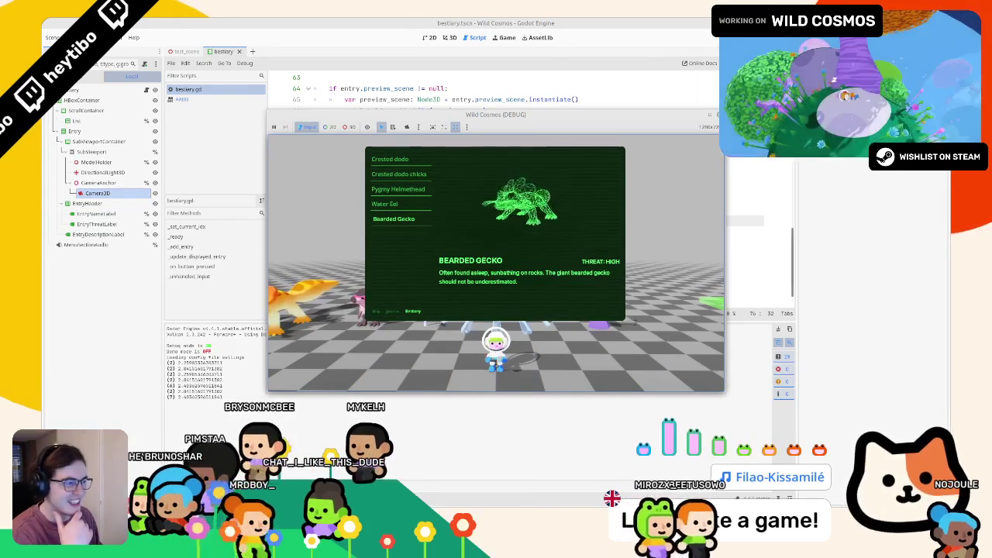
click(397, 189)
click(399, 174)
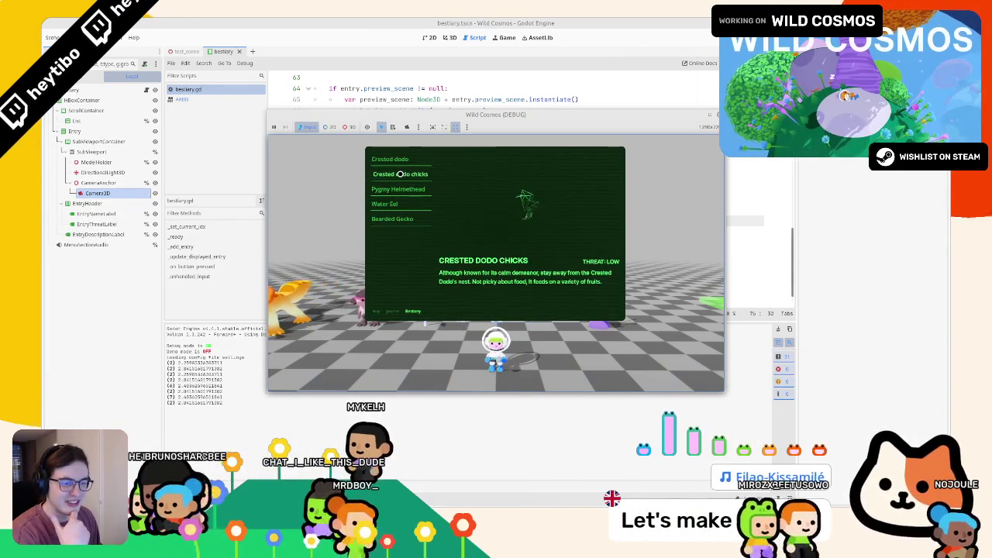
click(398, 161)
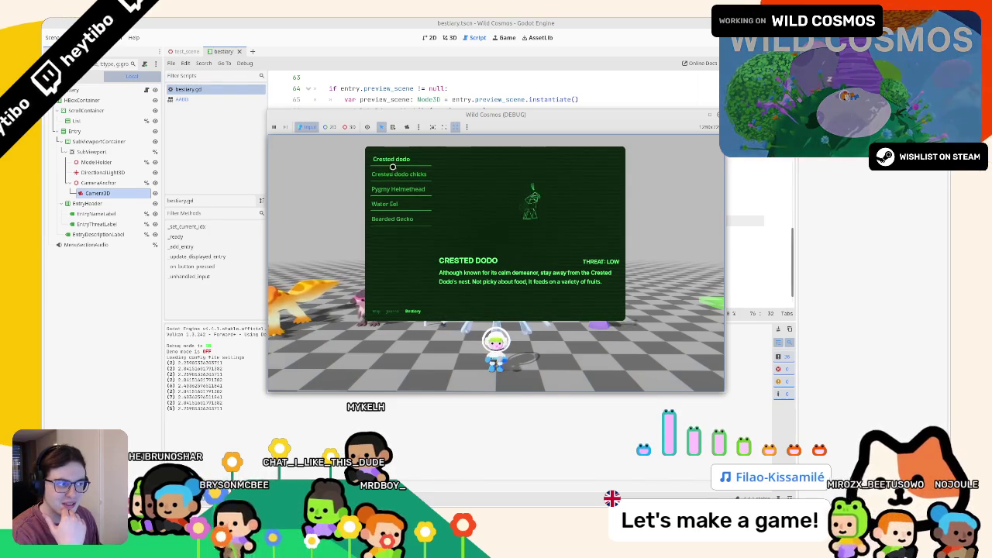
click(394, 174)
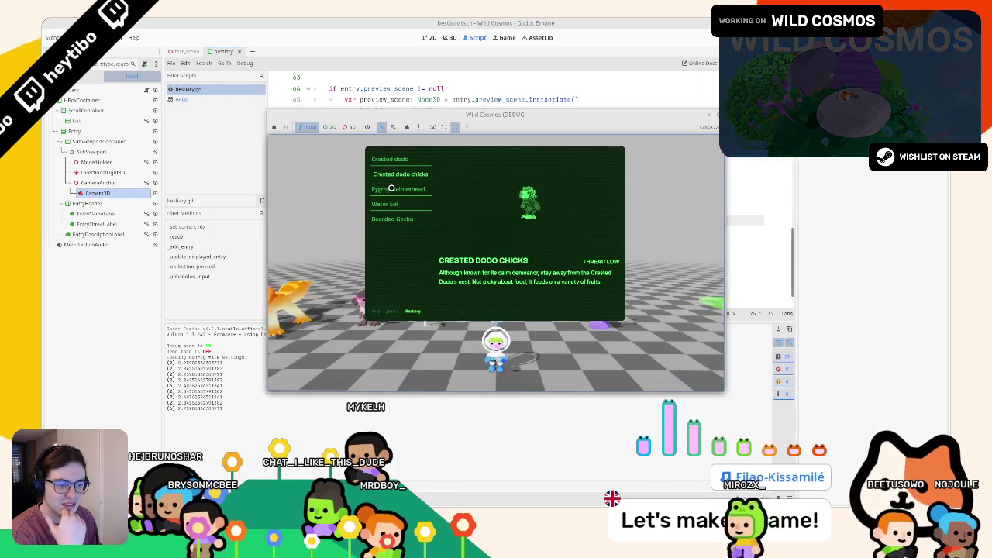
click(392, 188)
click(384, 204)
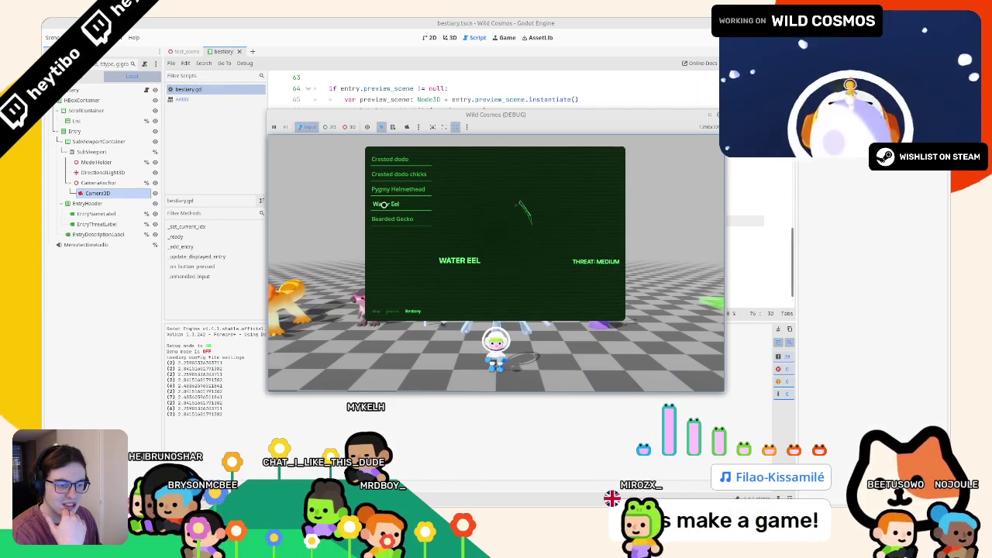
click(379, 219)
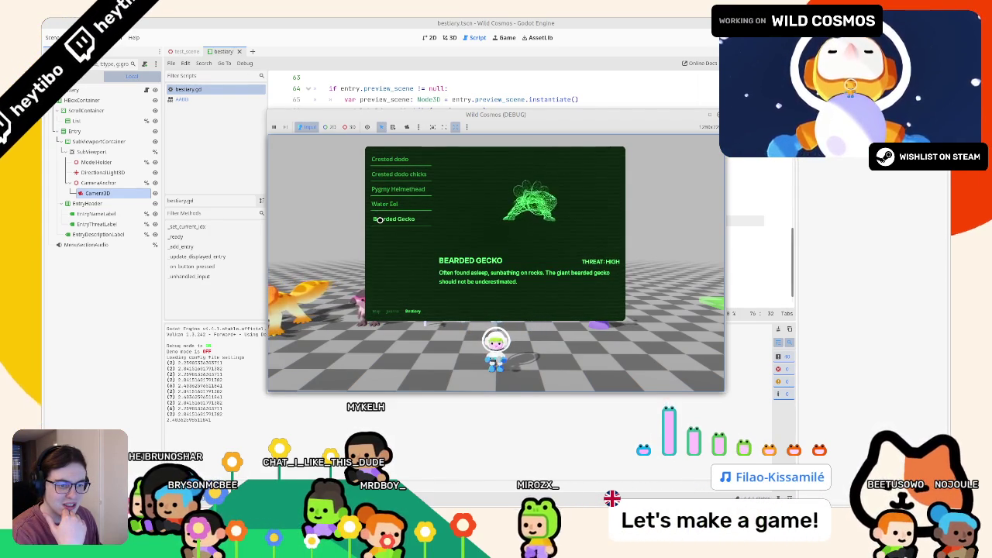
click(379, 214)
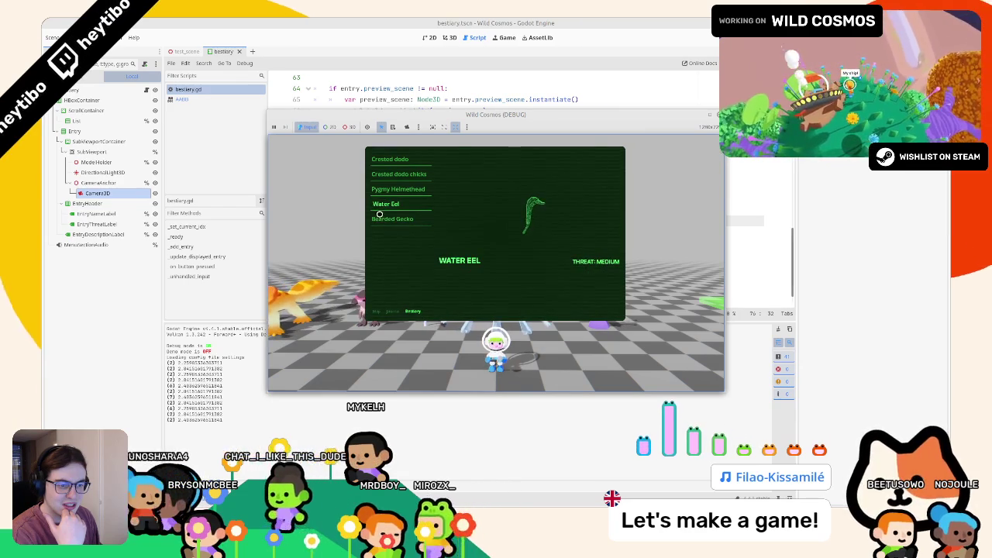
click(378, 190)
click(381, 205)
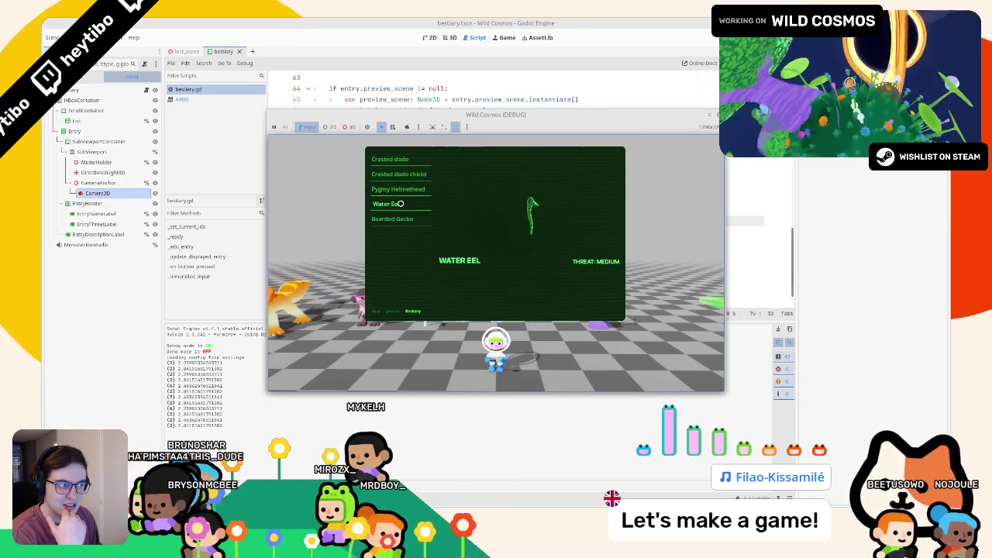
Stop the game and place the caret at the end of the merge loop's for line.
key(F8)
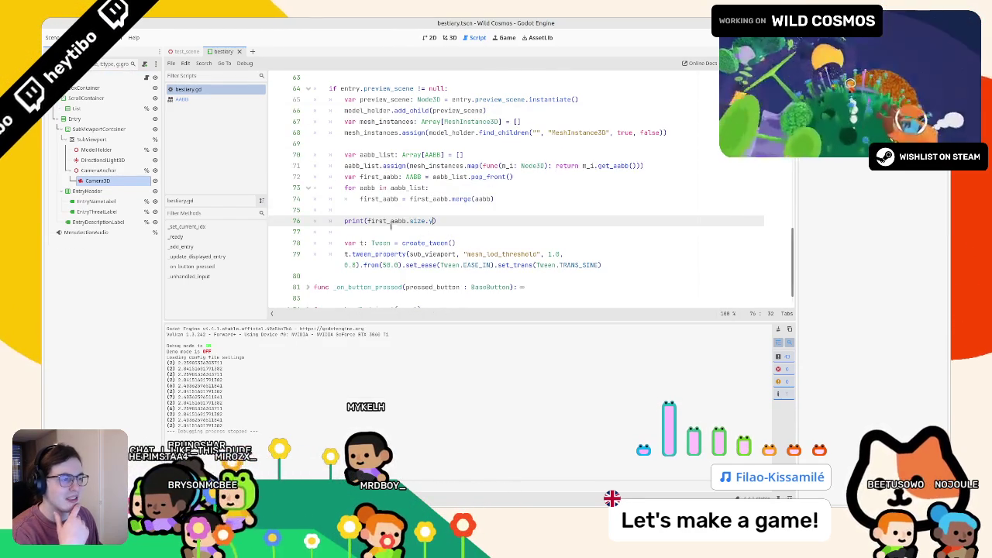
double_click(392, 222)
mouse_move(392, 222)
mouse_down()
mouse_move(428, 222)
mouse_move(385, 223)
mouse_up()
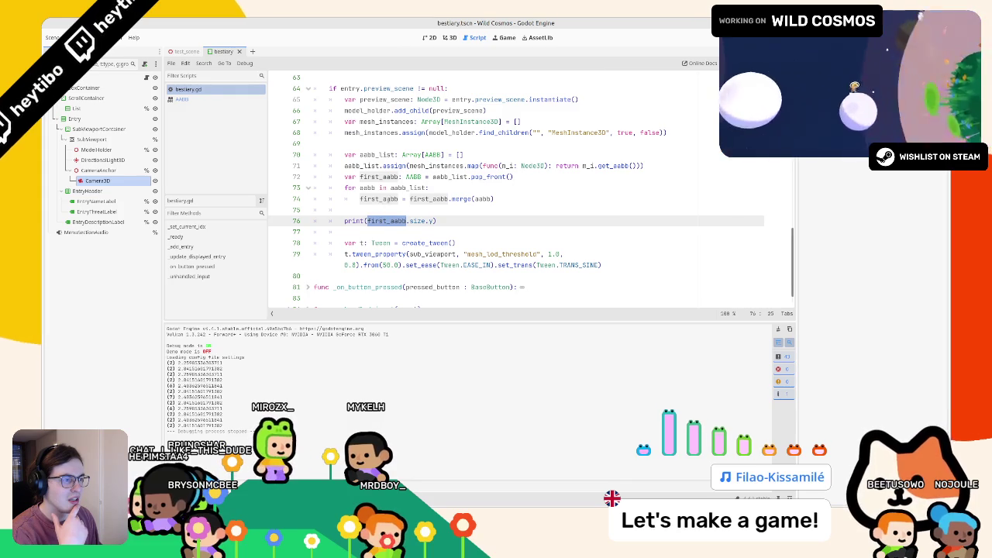
double_click(489, 177)
double_click(379, 176)
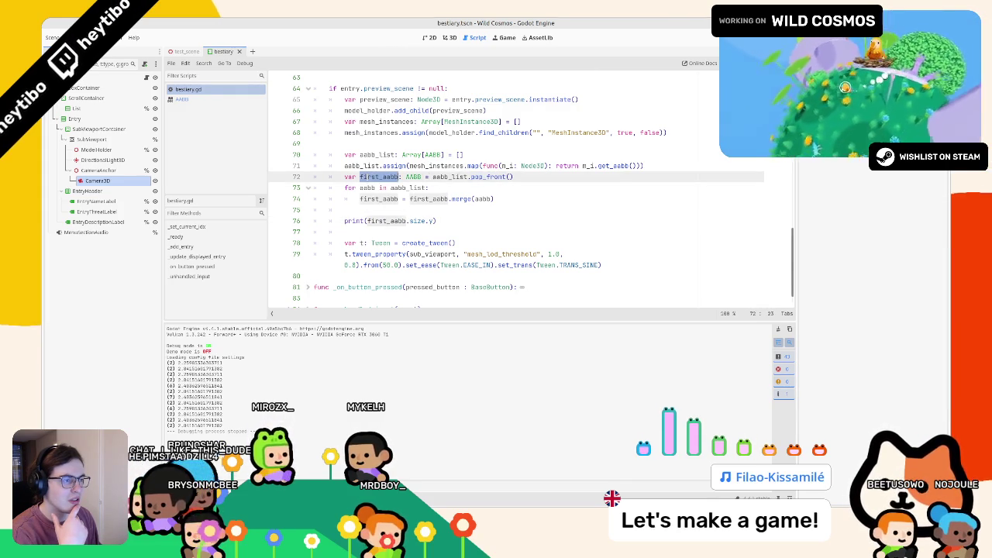
click(460, 188)
Add a temporary print("merge?") inside the merge loop, test-run it, then remove that line.
key(Return)
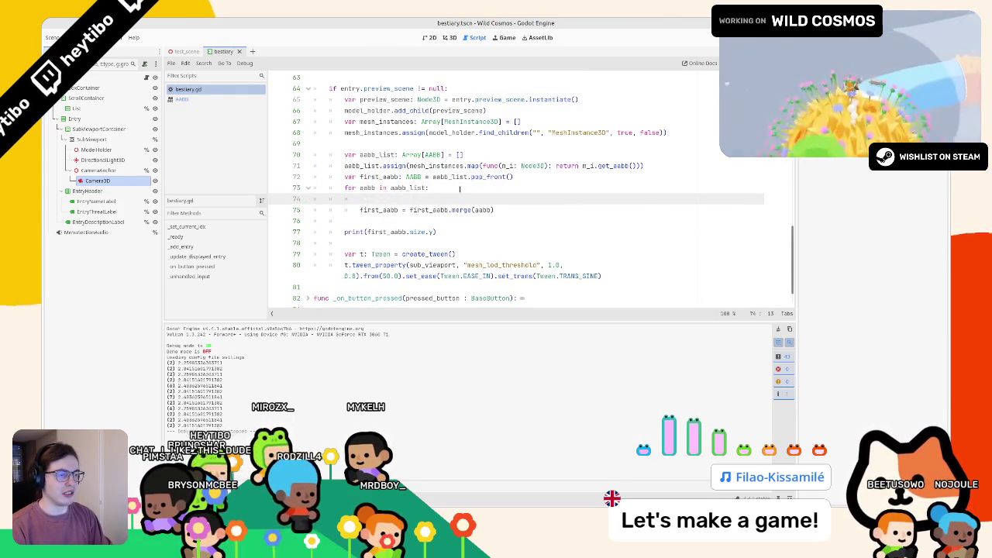
text(print("merge?)
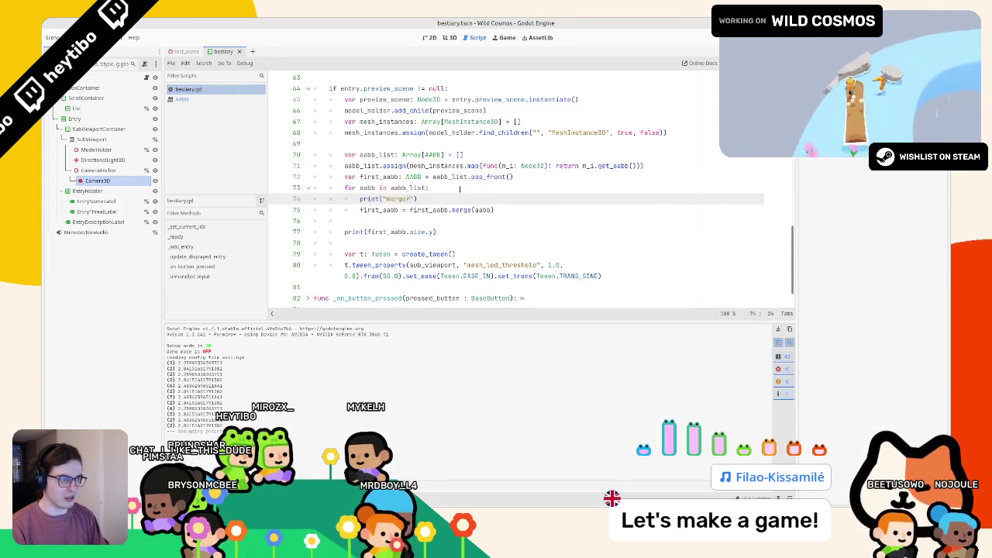
key(F5)
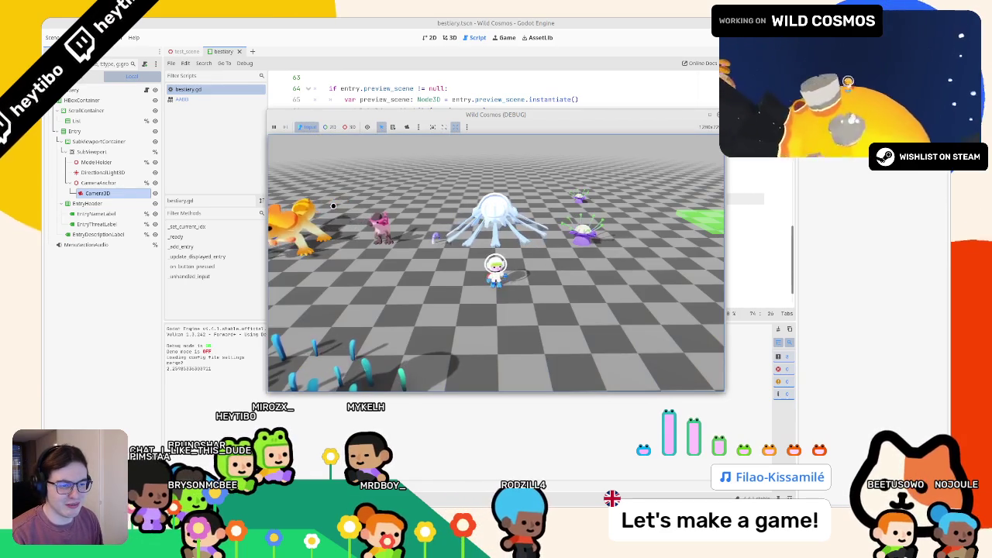
key(Escape)
key(ctrl+shift+k)
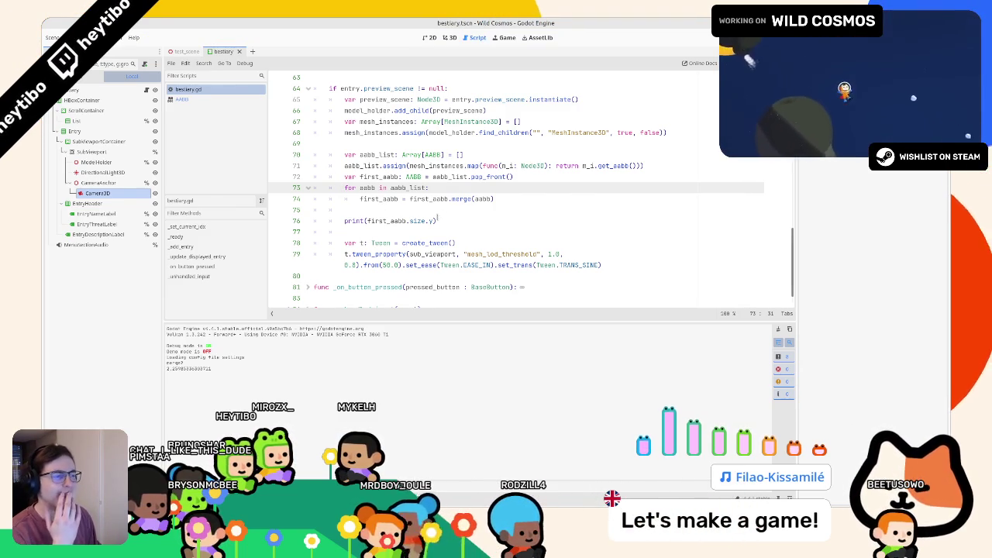
Try editing size in the print line, glance at the AABB docs, and return to bestiary.gd.
double_click(419, 221)
text(ge)
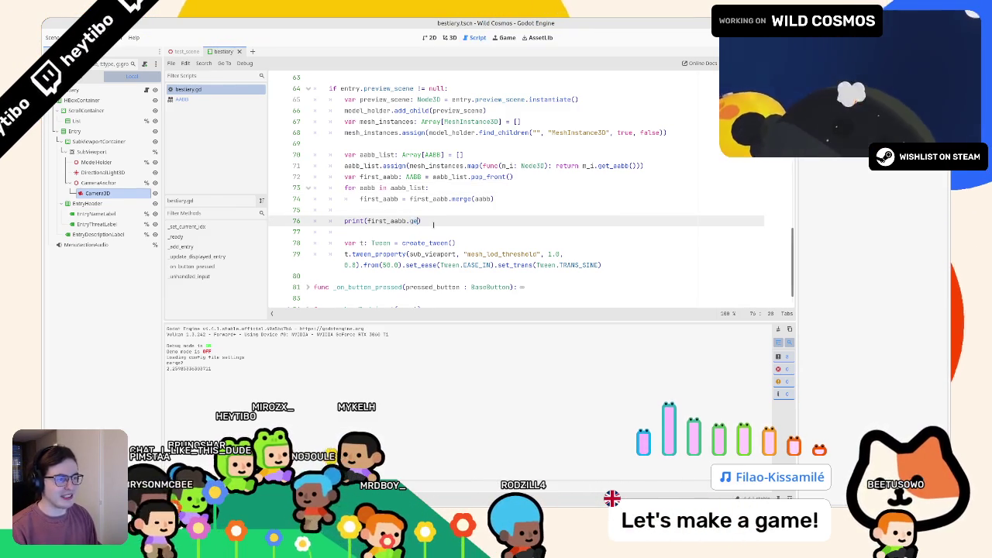
ctrl+click(413, 176)
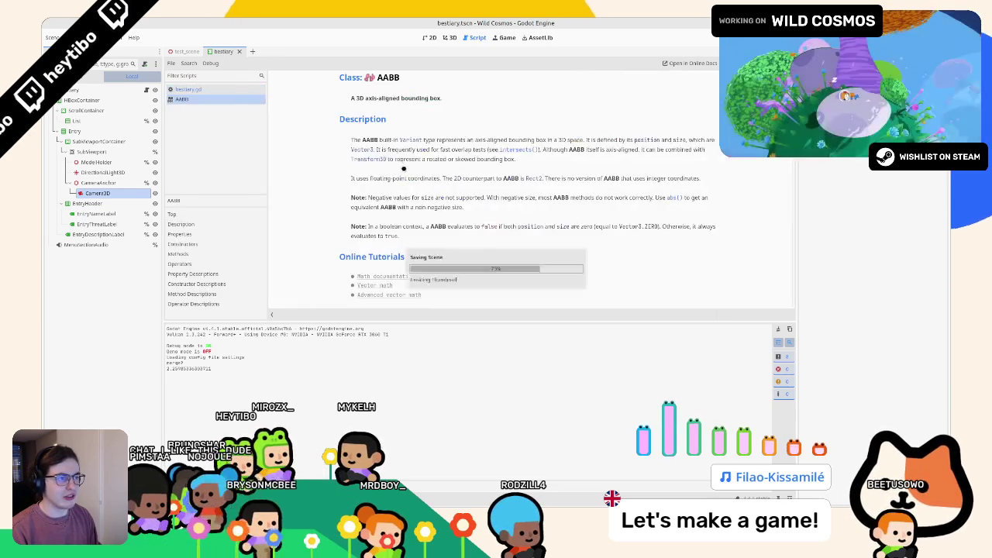
key(alt+Left)
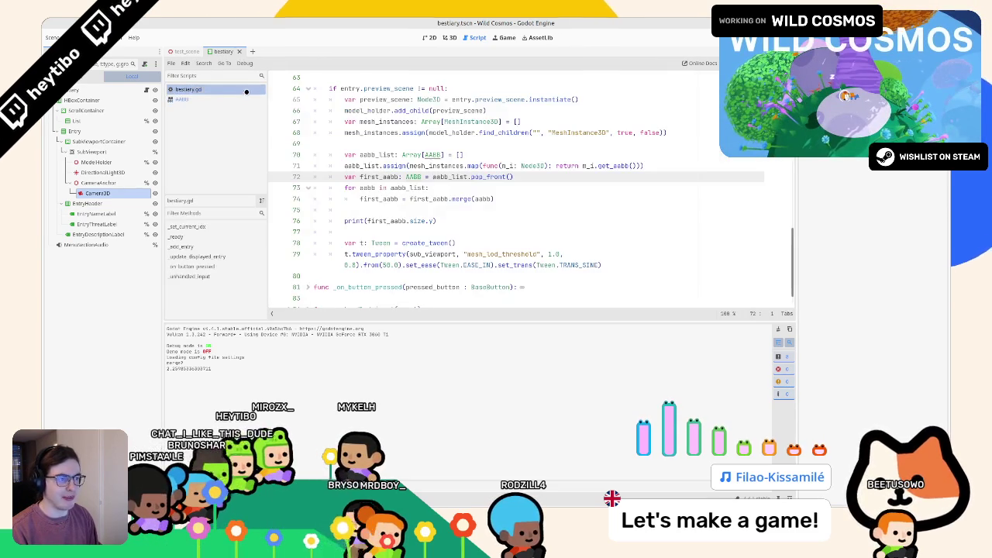
drag(409, 221, 405, 227)
click(406, 210)
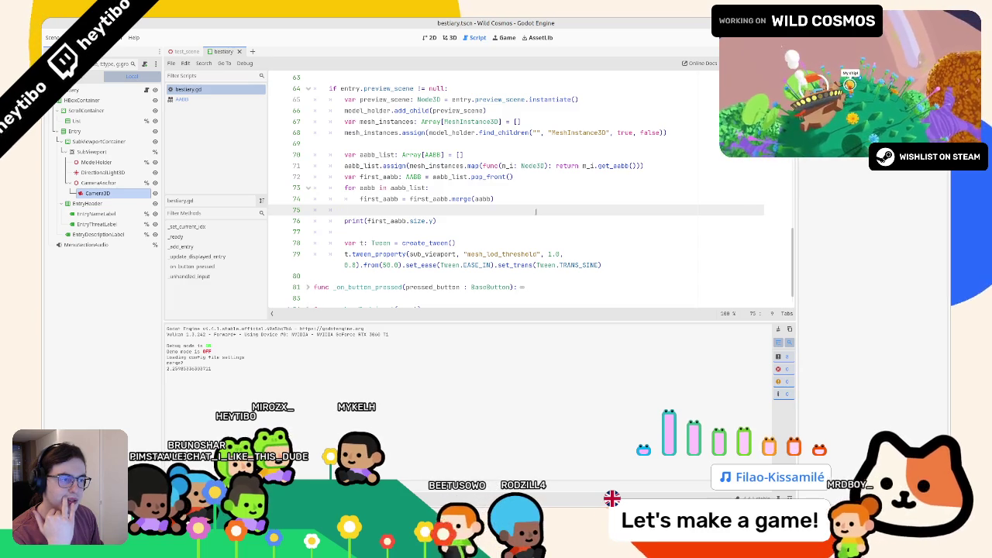
Review the first_aabb.size.y print, then open and close the AABB class documentation.
double_click(386, 221)
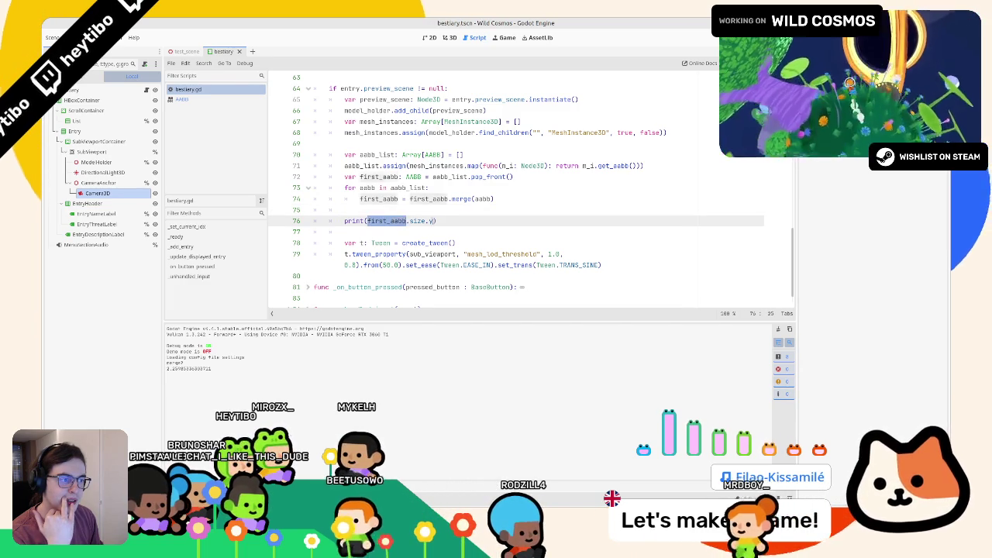
shift+click(432, 220)
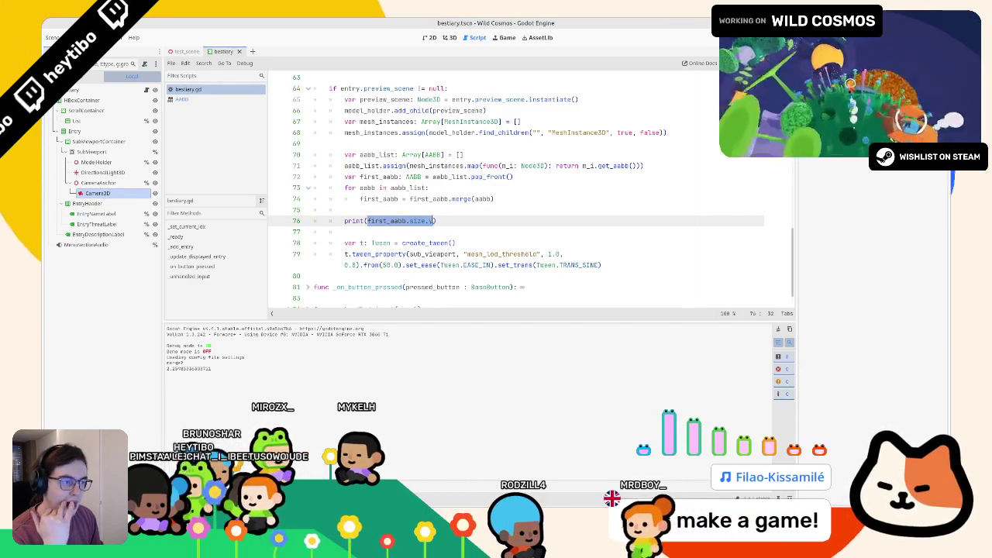
click(419, 211)
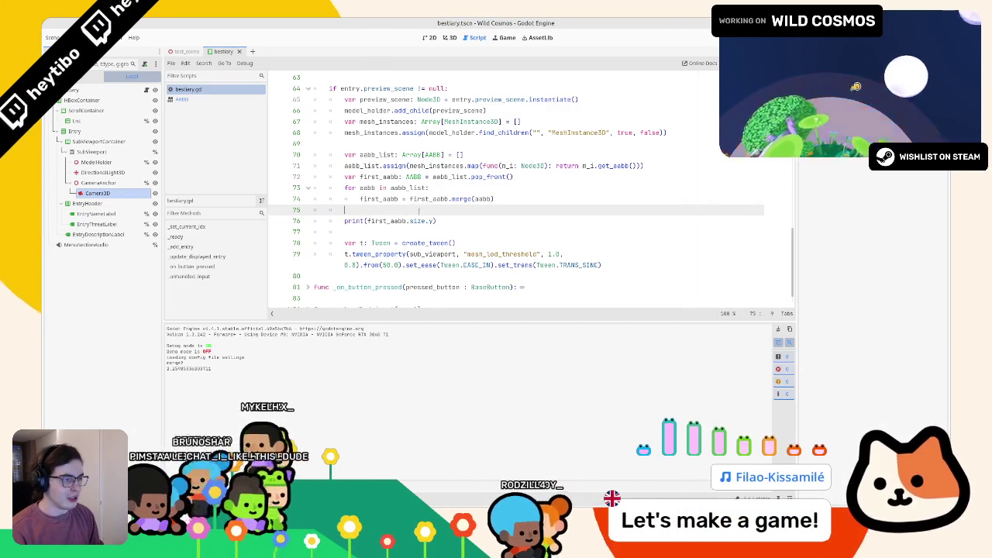
double_click(417, 221)
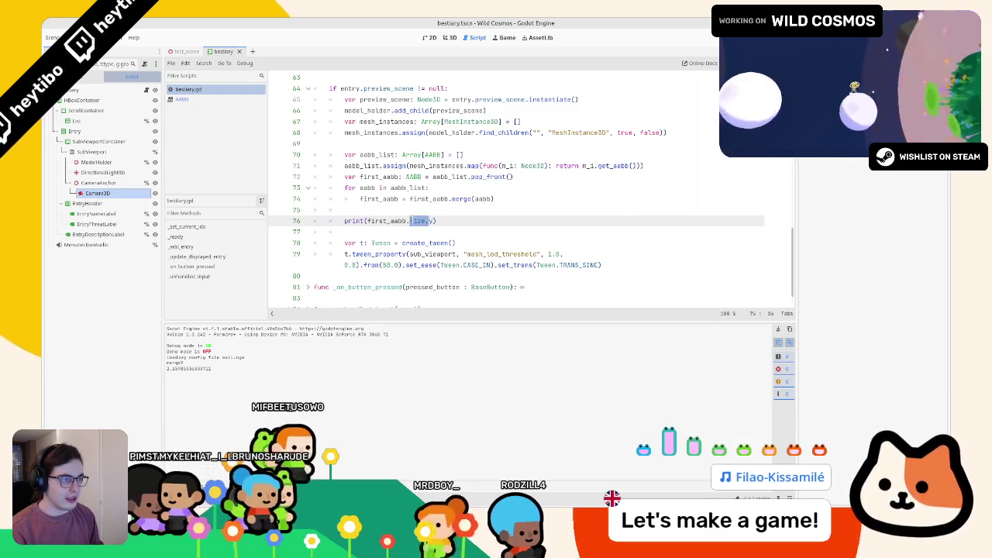
double_click(405, 177)
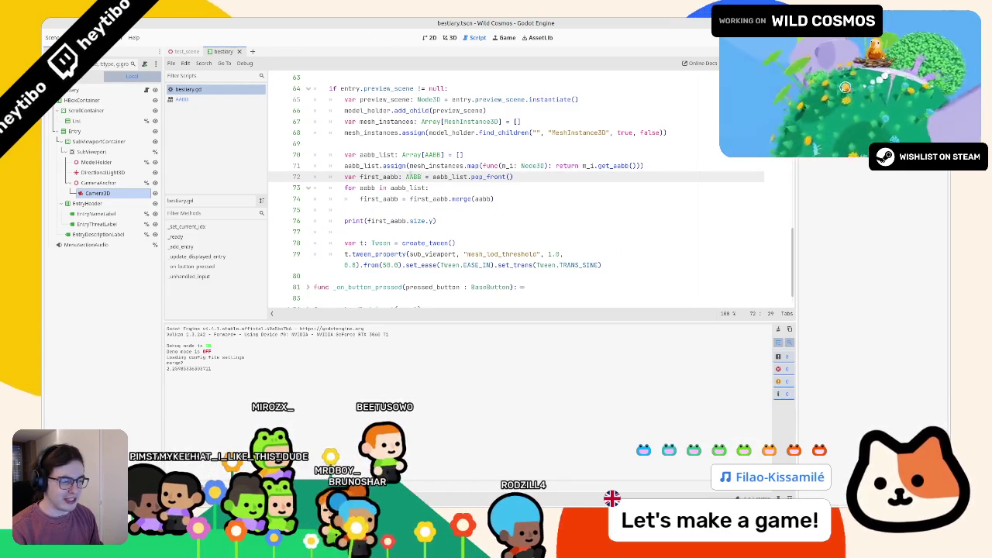
ctrl+click(411, 176)
middle_click(220, 102)
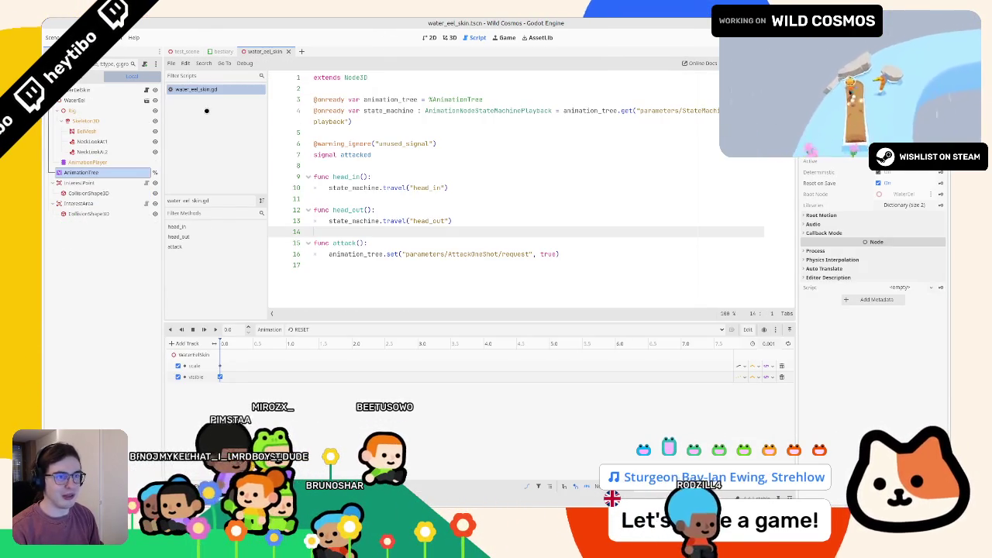
Look up the Array and AABB class documentation for the Array[AABB] box list.
key(ctrl+w)
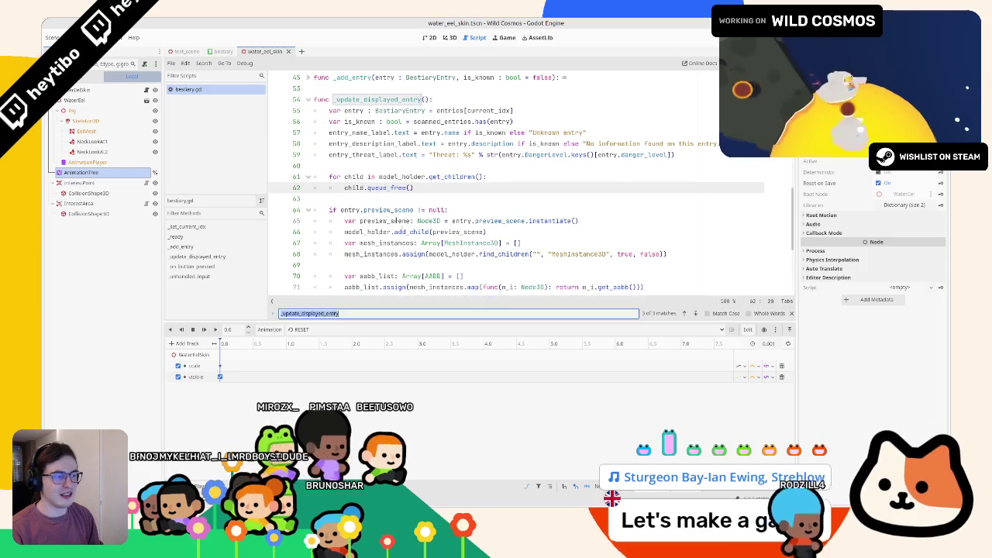
scroll(512, 194, down, 3)
double_click(386, 242)
click(405, 243)
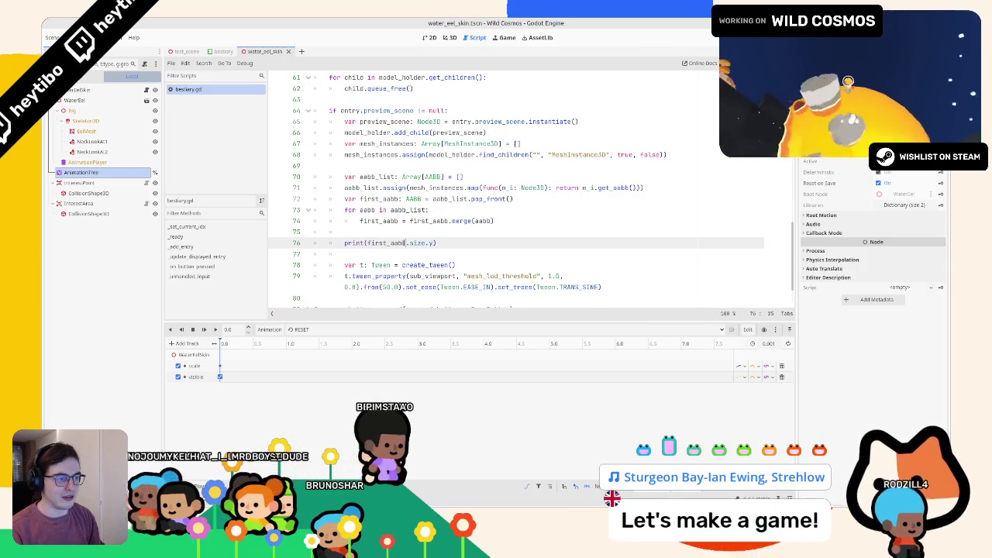
key(Up)
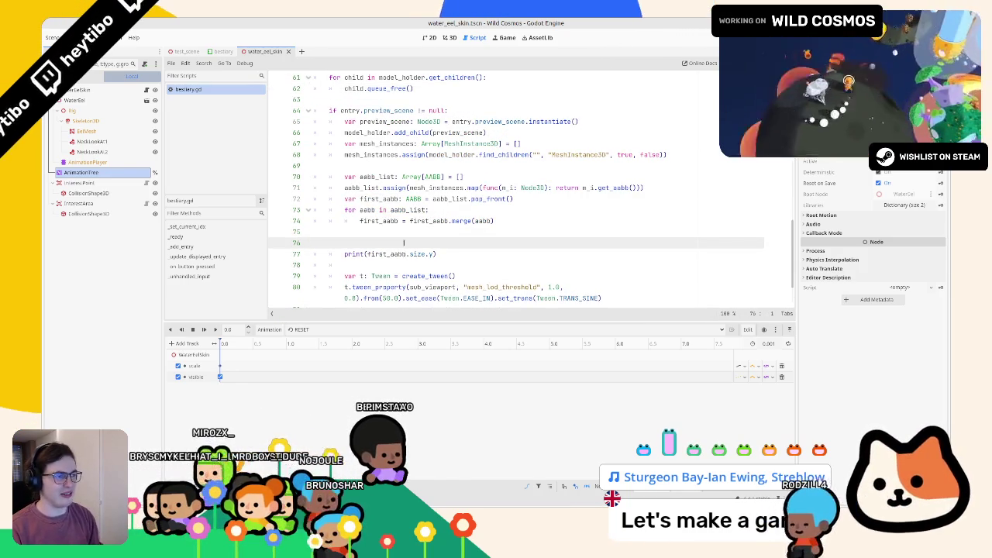
double_click(489, 199)
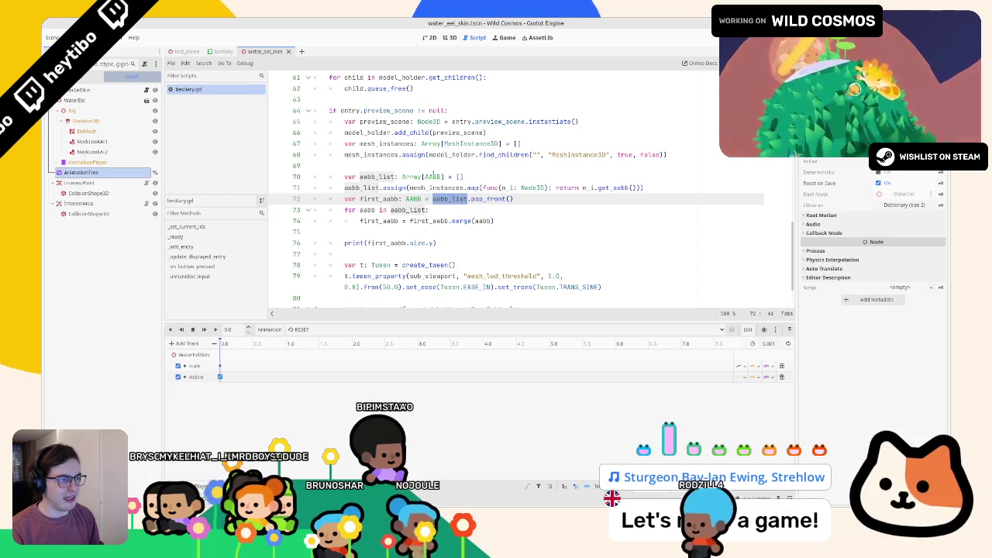
drag(403, 176, 444, 177)
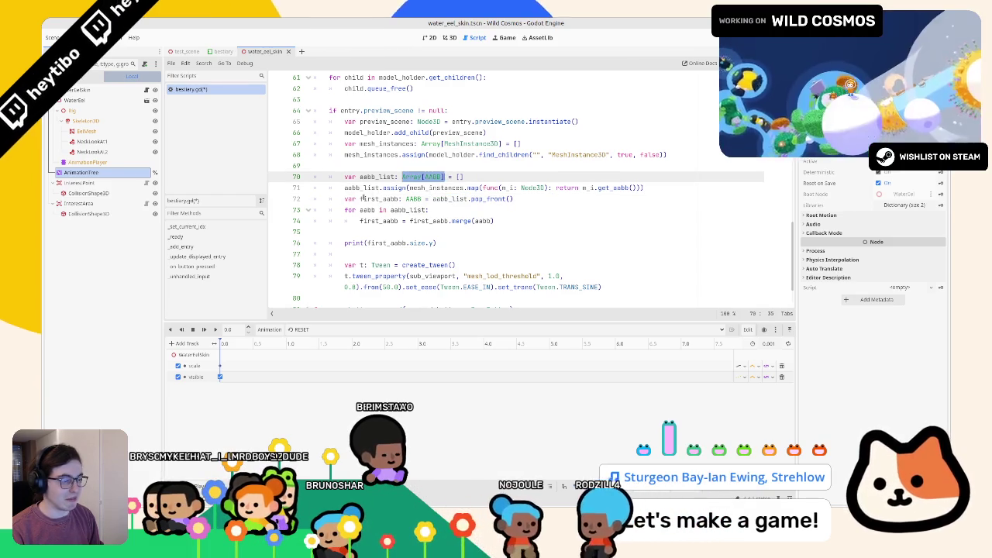
double_click(418, 244)
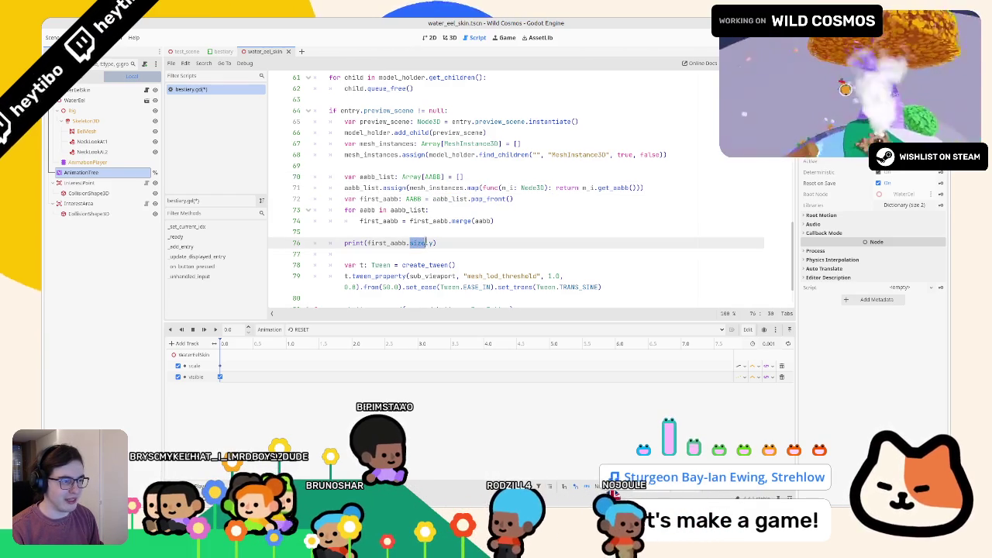
ctrl+click(410, 177)
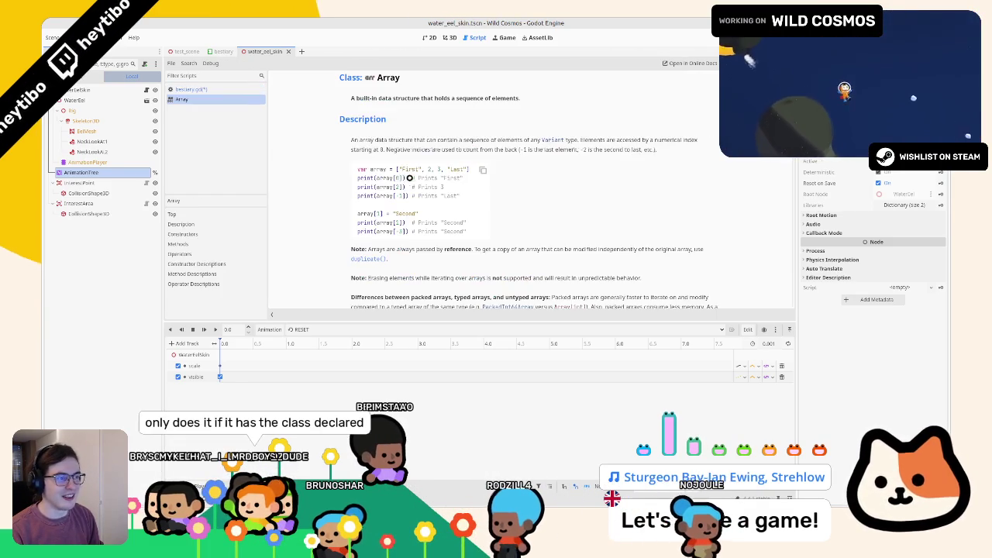
middle_click(195, 100)
ctrl+click(432, 177)
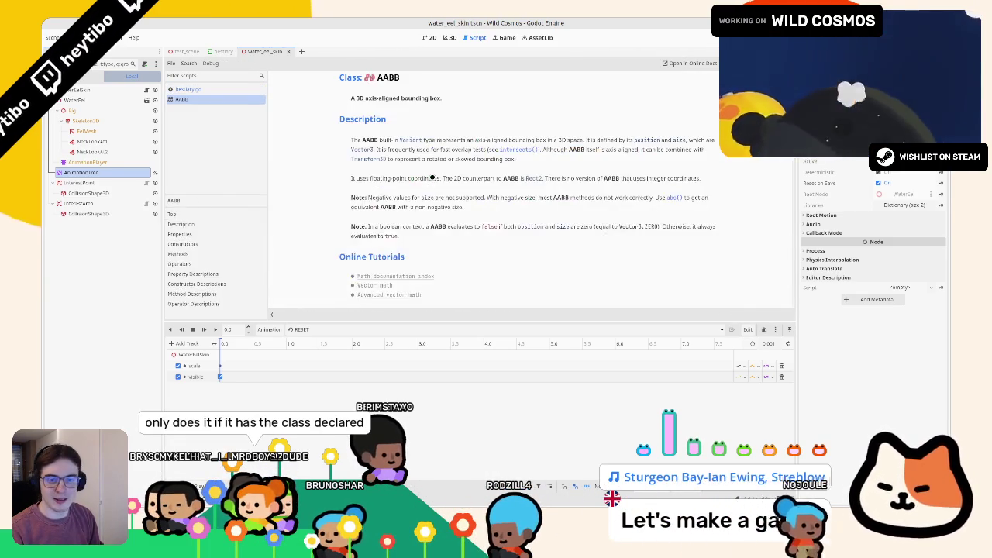
click(198, 89)
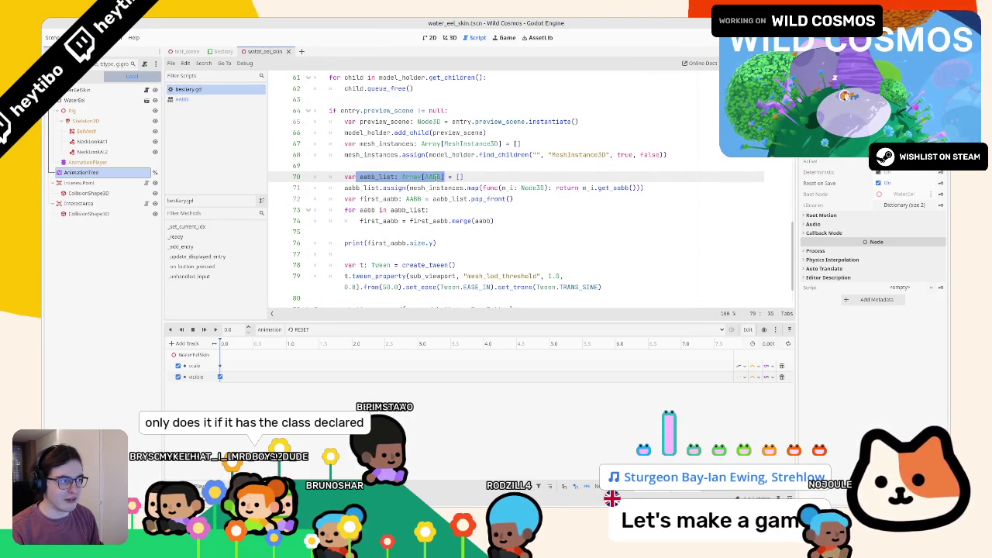
Read the AABB properties, then duplicate the print(first_aabb.size.y) line.
click(378, 200)
key(shift+Right)
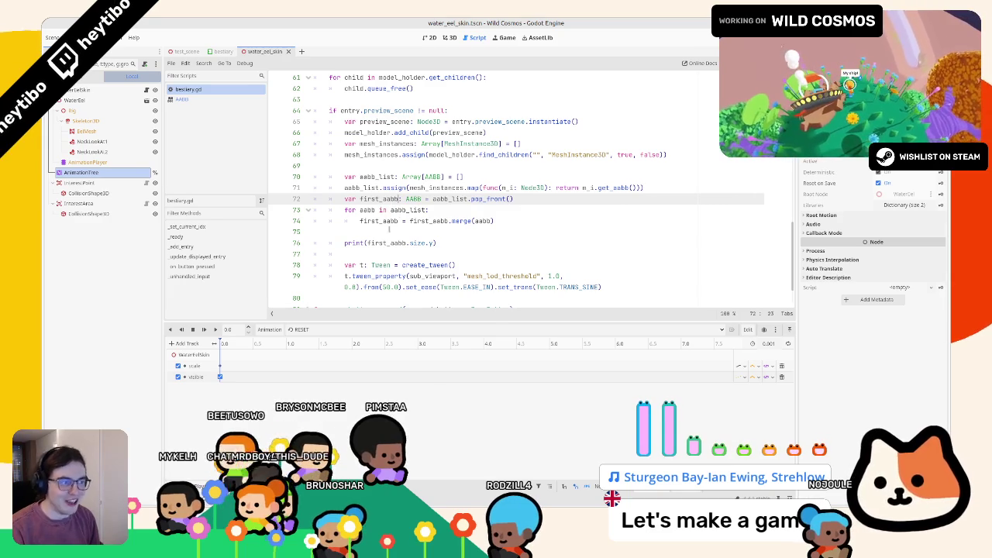
double_click(394, 242)
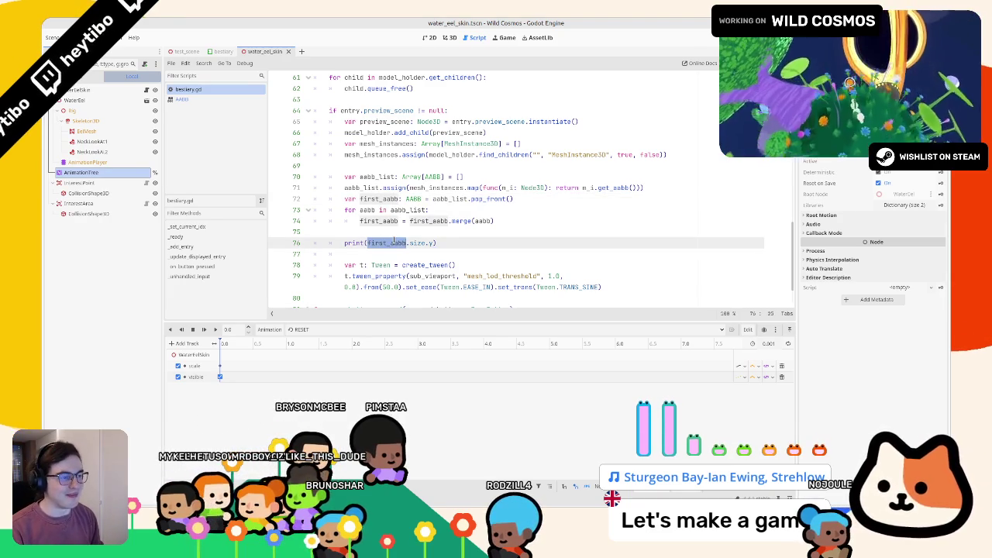
double_click(462, 221)
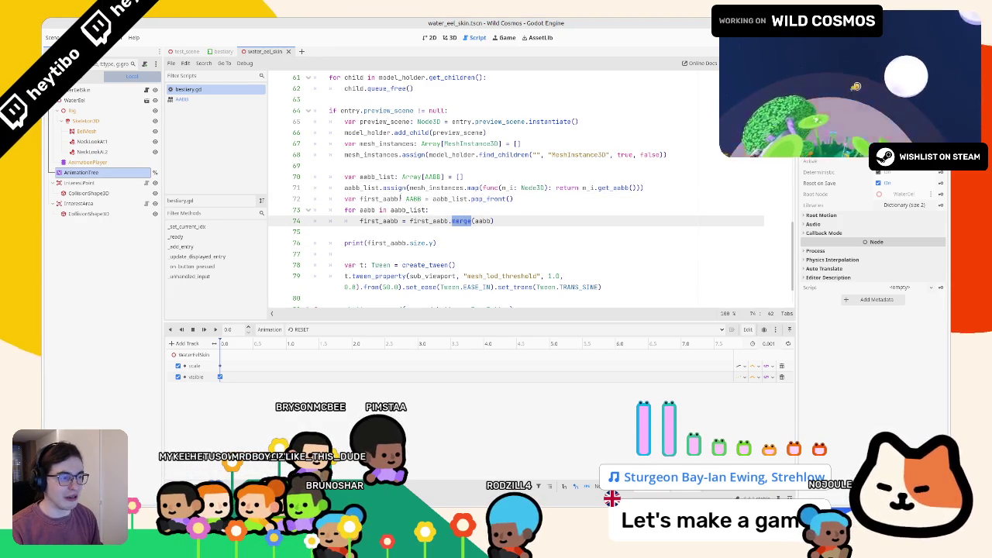
ctrl+click(413, 198)
scroll(415, 198, down, 5)
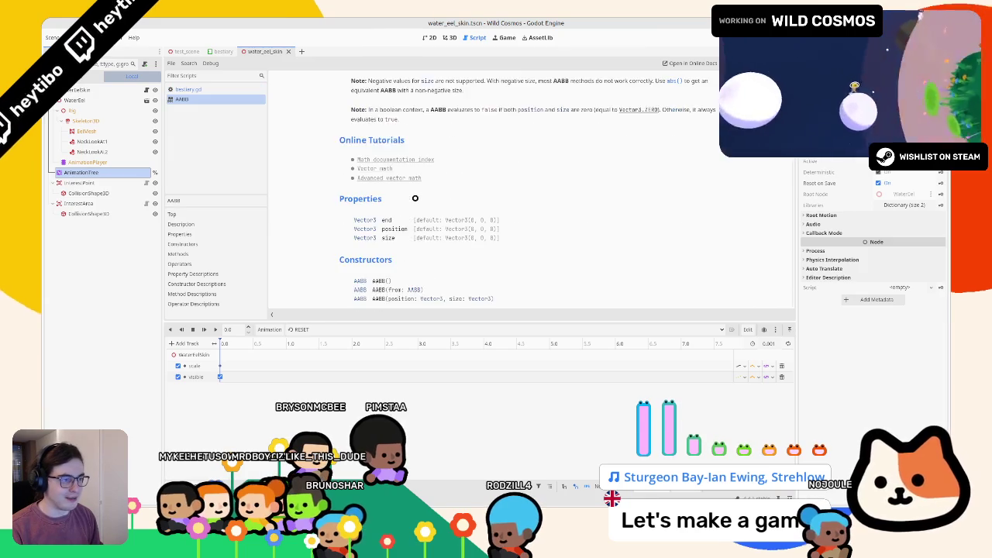
scroll(415, 198, down, 1)
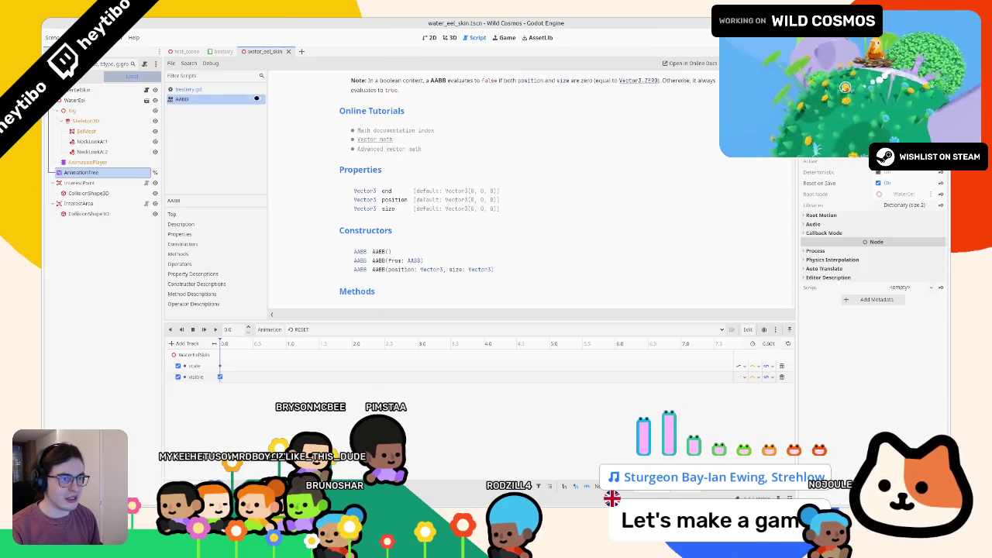
click(223, 91)
click(422, 243)
key(ctrl+shift+d)
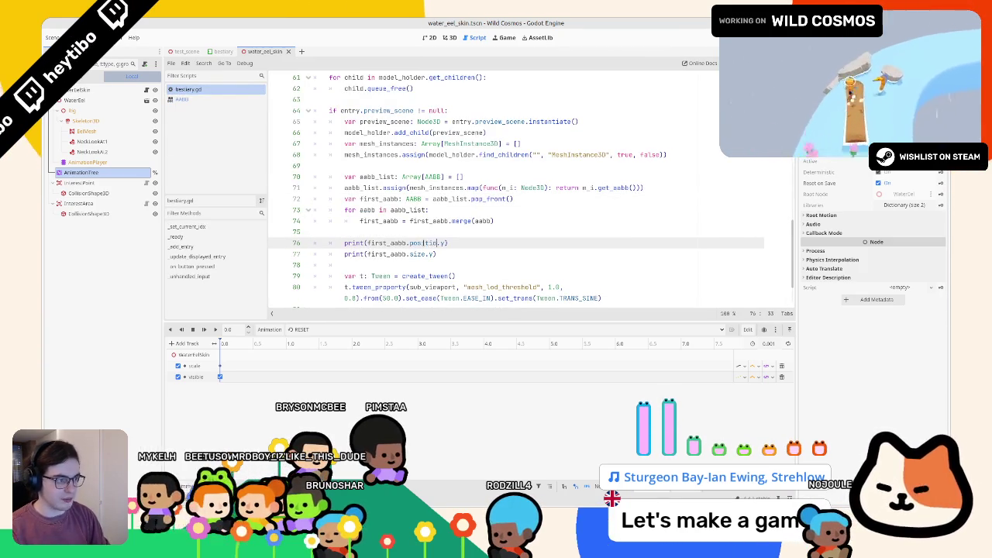
Finish the copy as a first_aabb.position.y print, run the game, and open the Bestiary.
text(n)
key(F5)
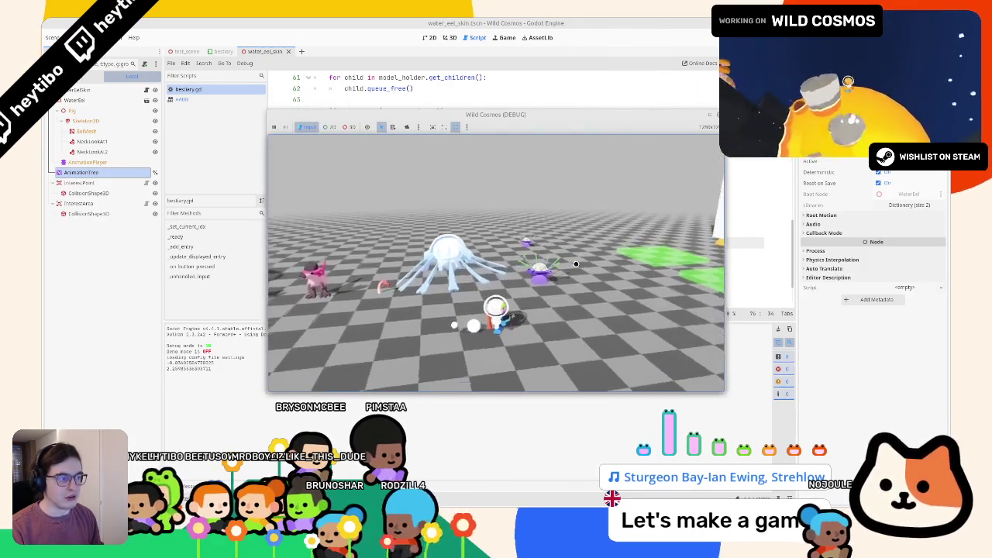
key(Tab)
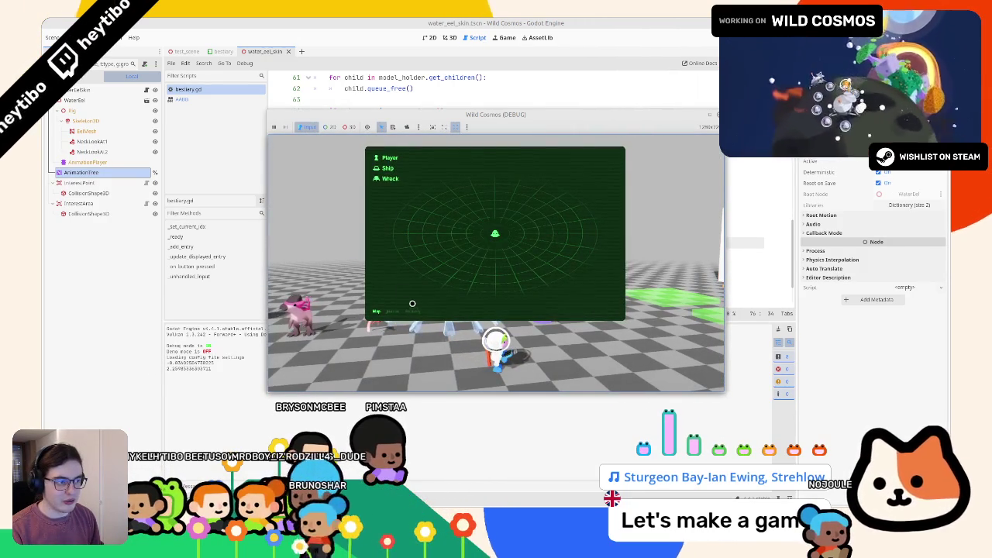
click(414, 310)
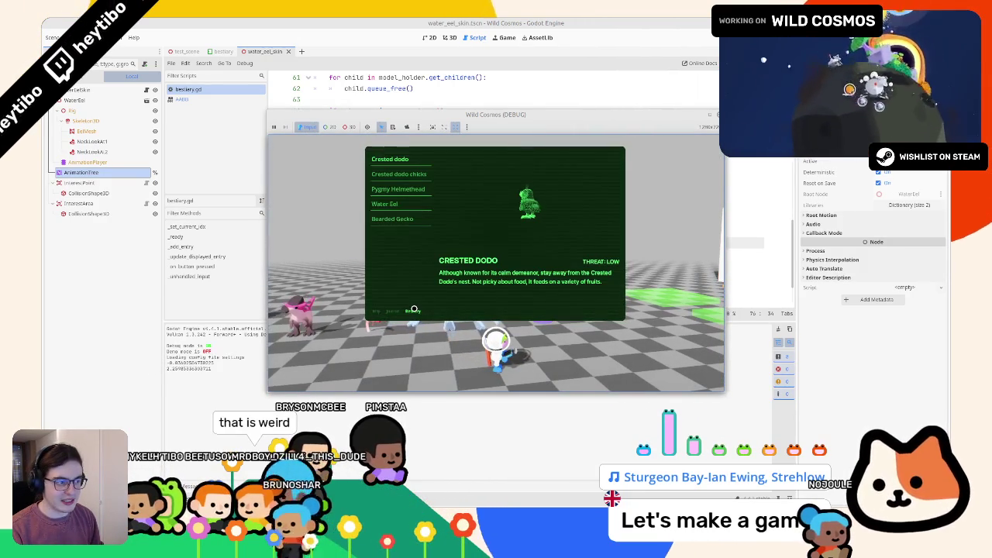
Preview Crested Dodo, Pygmy Helmethead, Water Eel and Bearded Gecko, then return to the editor.
click(400, 174)
click(394, 190)
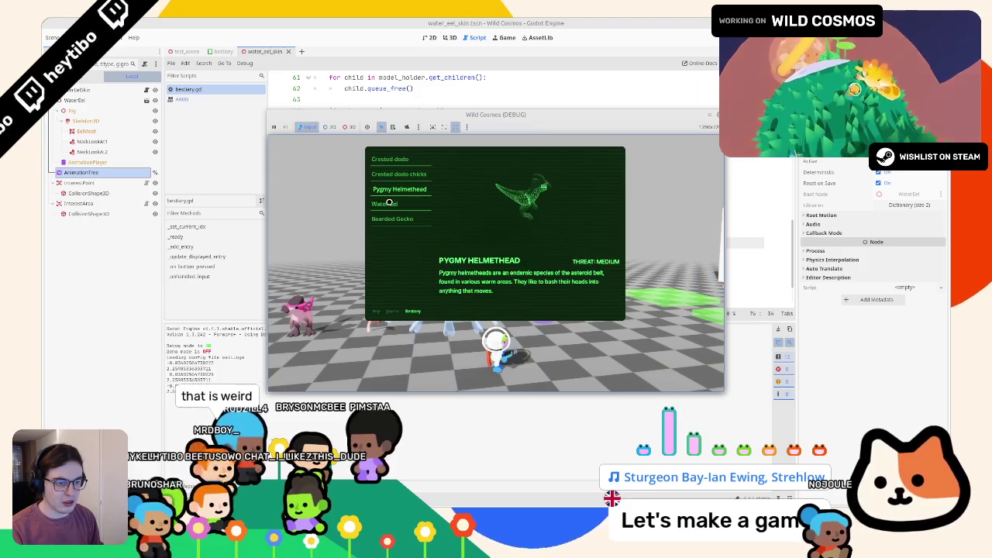
click(387, 203)
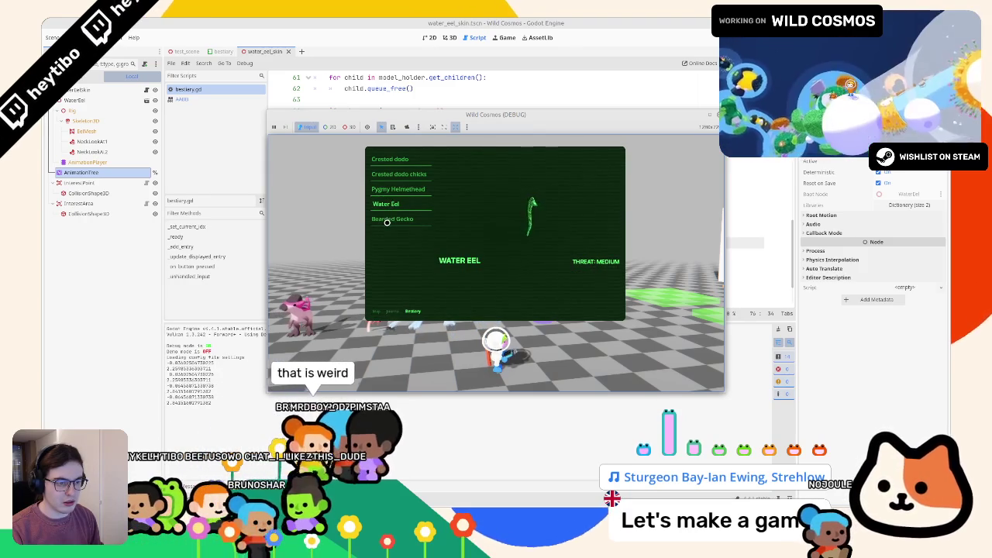
click(390, 217)
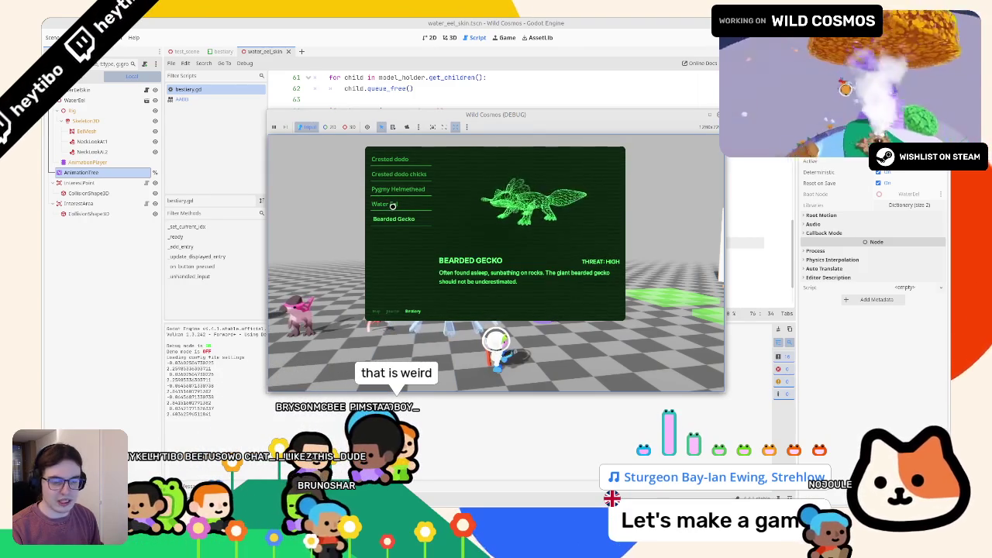
click(388, 204)
click(399, 190)
click(399, 160)
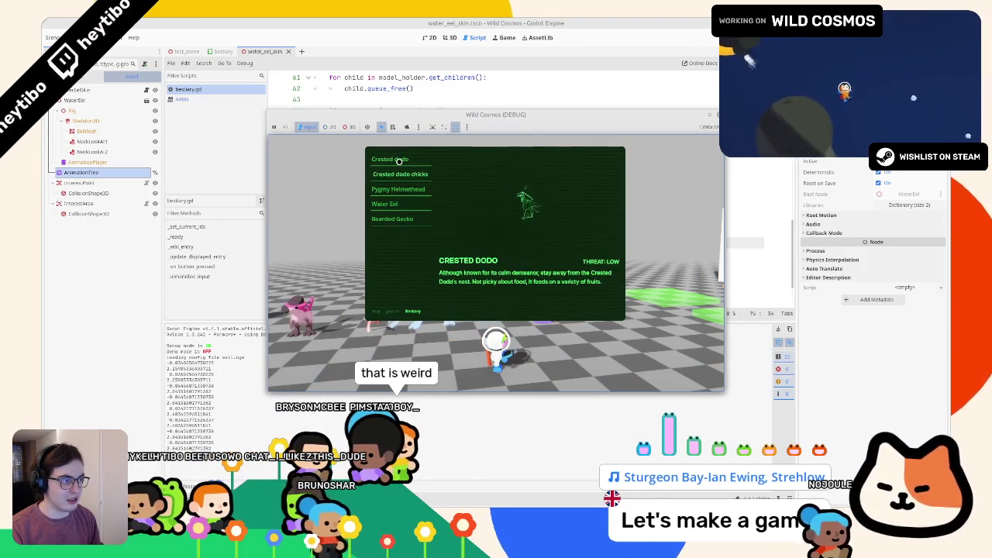
click(391, 189)
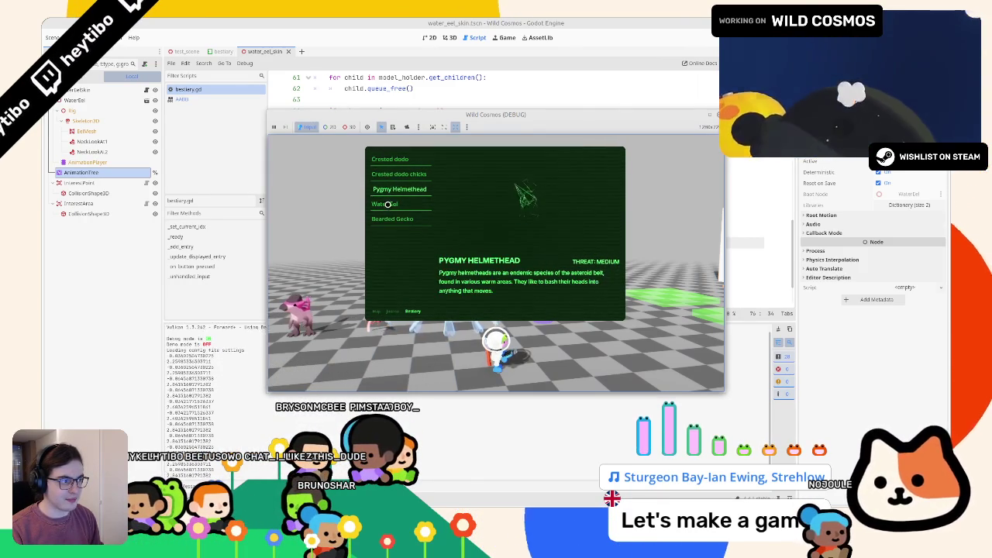
click(385, 204)
click(419, 68)
Merge the prints into first_aabb.position.y minus the height expression, drop the extra line, and rerun.
double_click(388, 243)
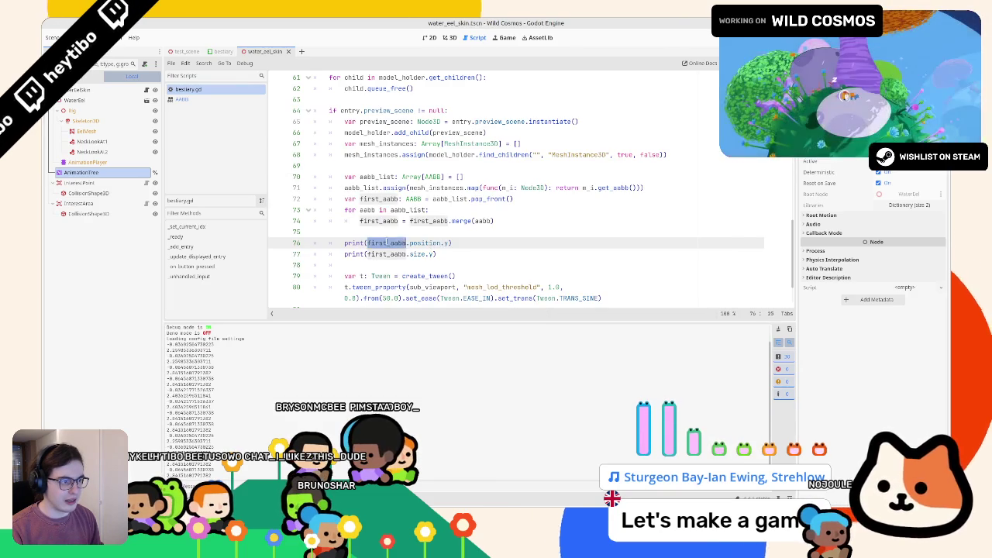
click(371, 253)
text(first_aabb.position.y)
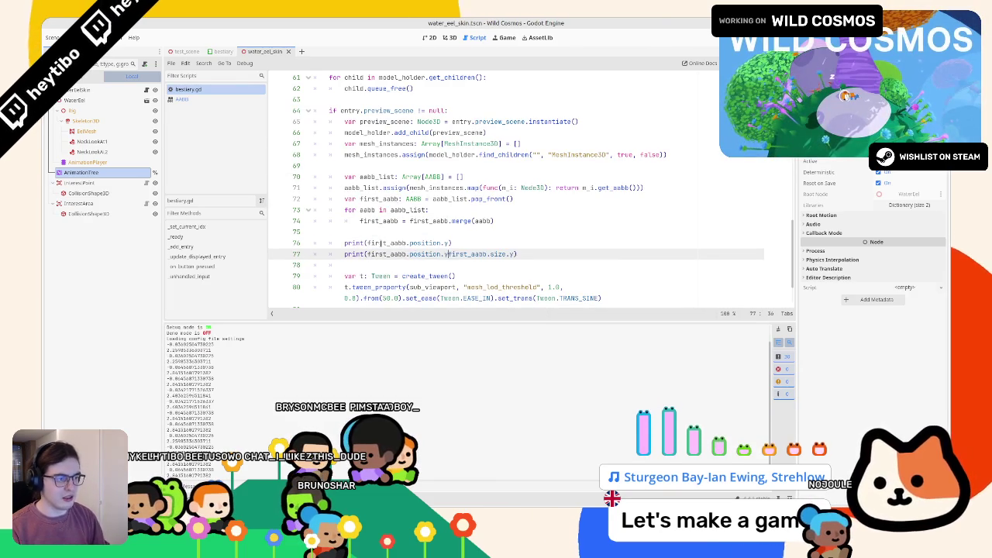
text(-)
click(392, 244)
key(ctrl+x)
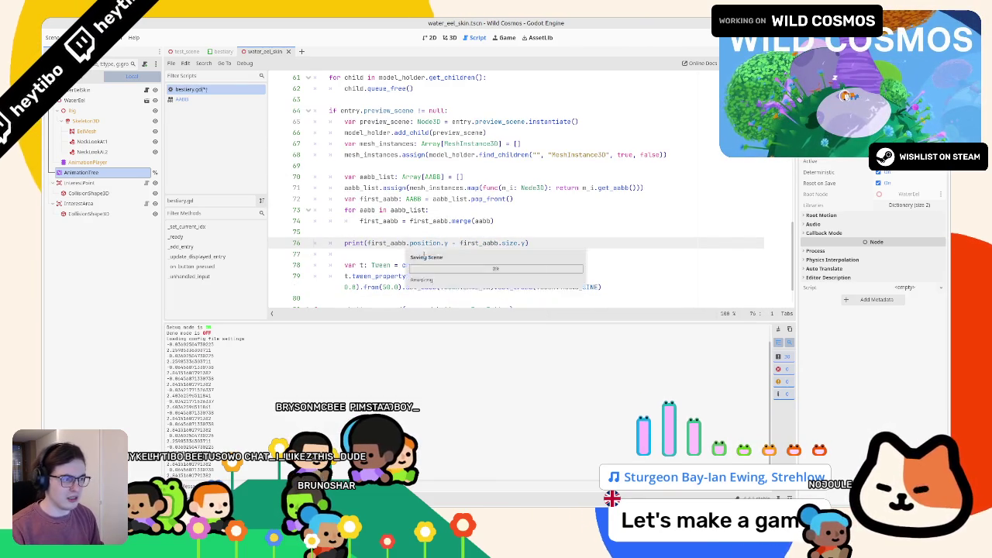
key(alt+Tab)
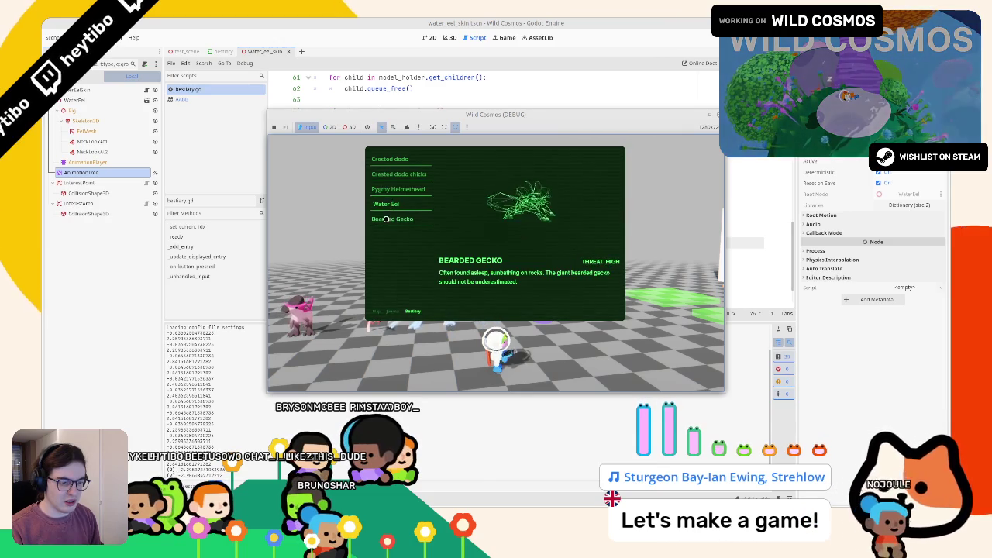
key(alt+Tab)
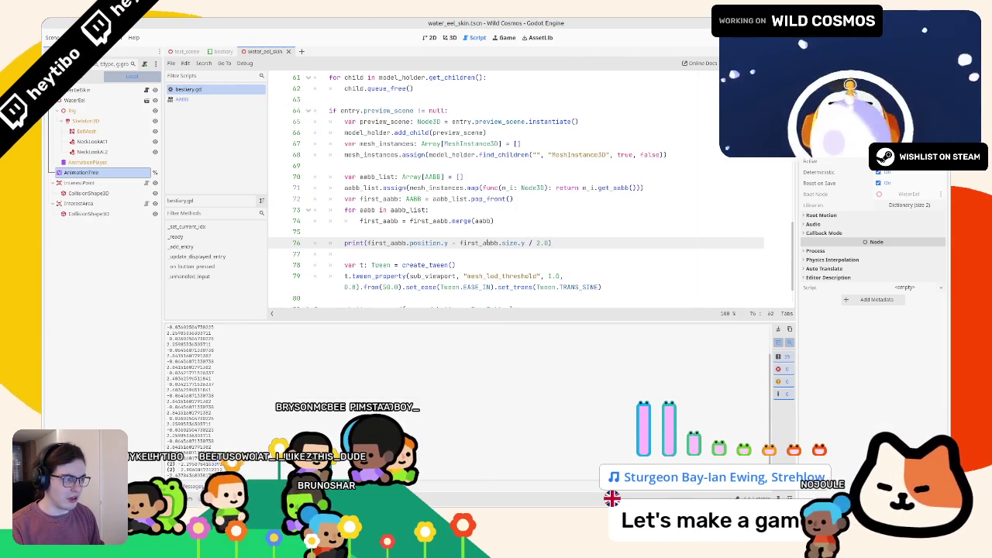
Wrap the half-height in parentheses as (first_aabb.size.y / 2.0) and run again.
drag(461, 243, 550, 242)
text(()
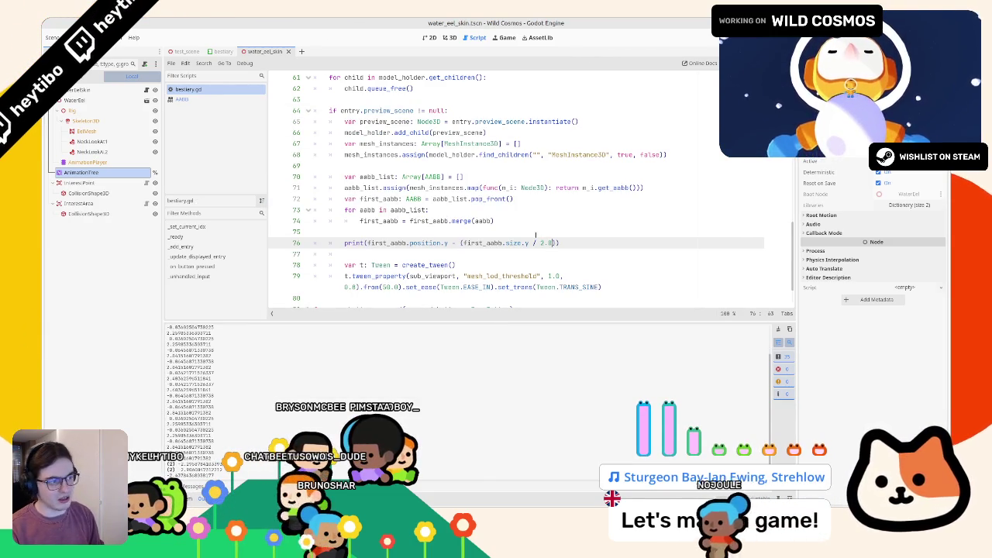
key(alt+Tab)
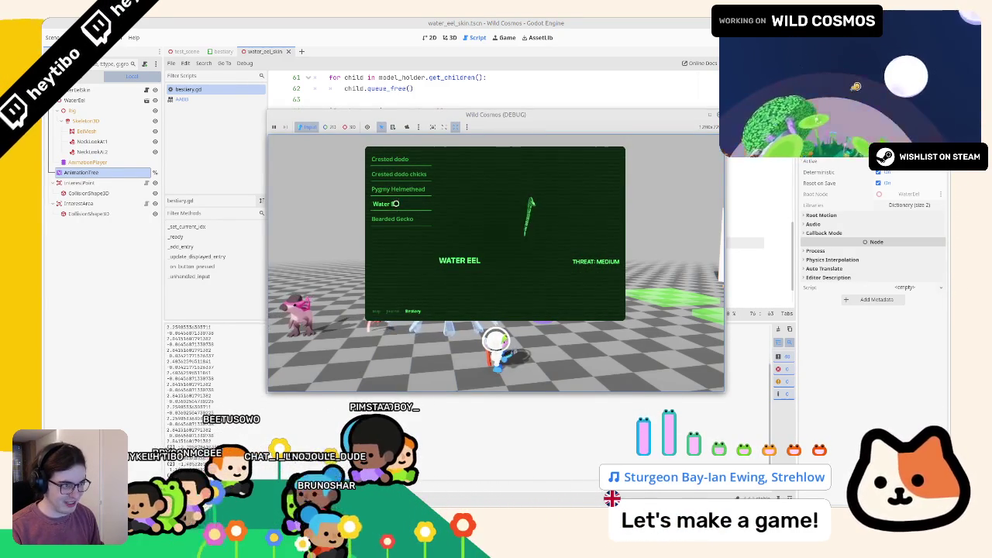
Move first_aabb.position.y on line 76 after the halved size expression as a subtraction.
click(420, 44)
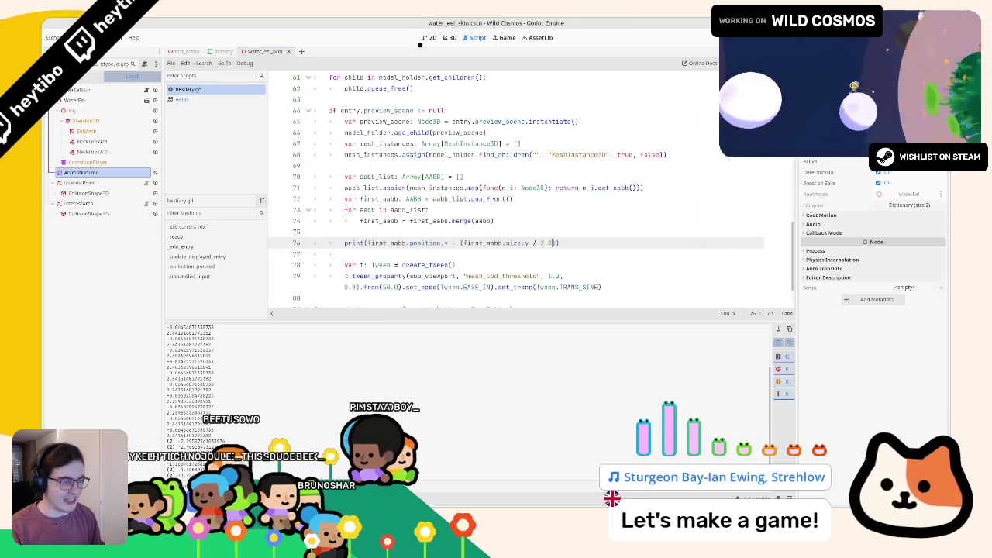
drag(368, 243, 448, 243)
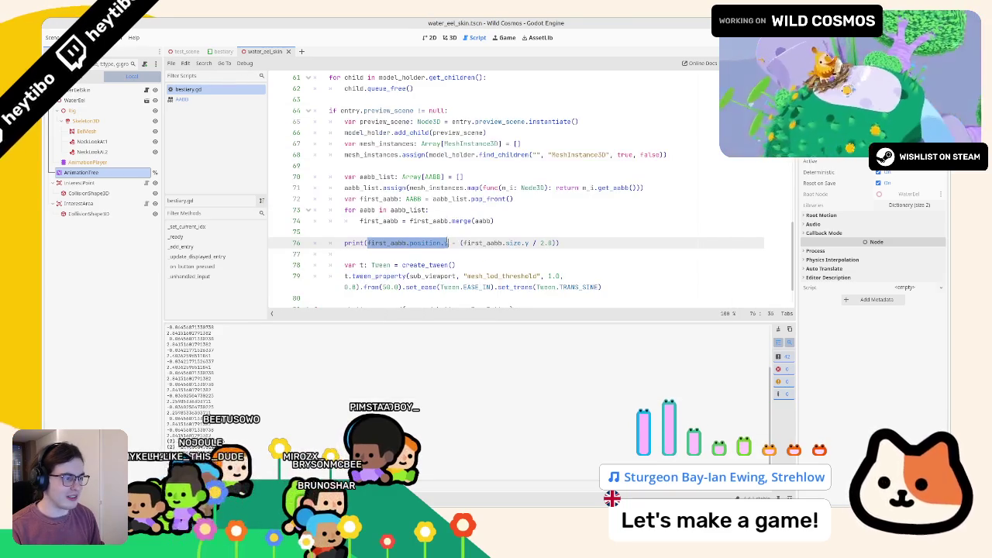
scroll(447, 235, down, 1)
click(447, 235)
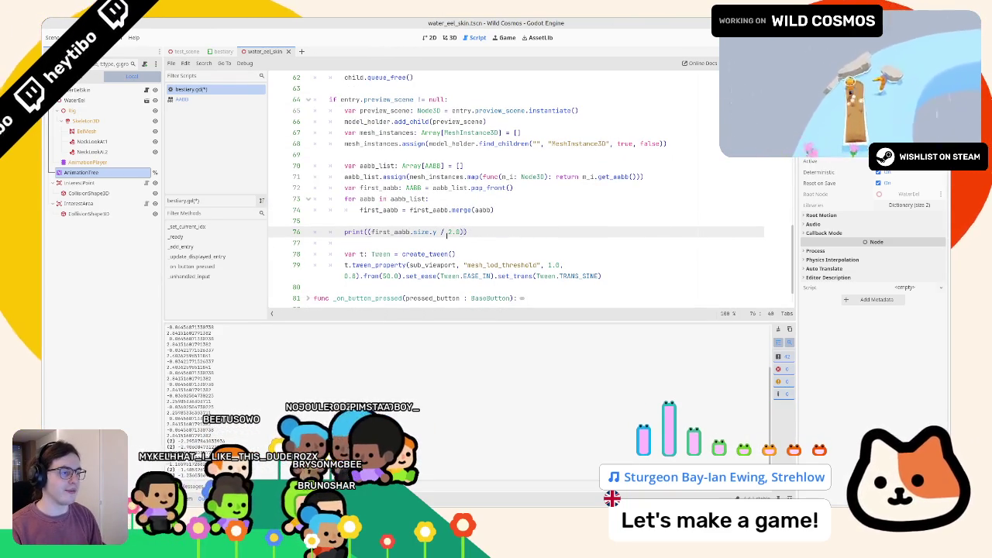
text(- first_aabb.position.y)
Run the game and preview Crested dodo, chicks, Pygmy Helmethead, Water Eel and Bearded Gecko.
key(alt+Tab)
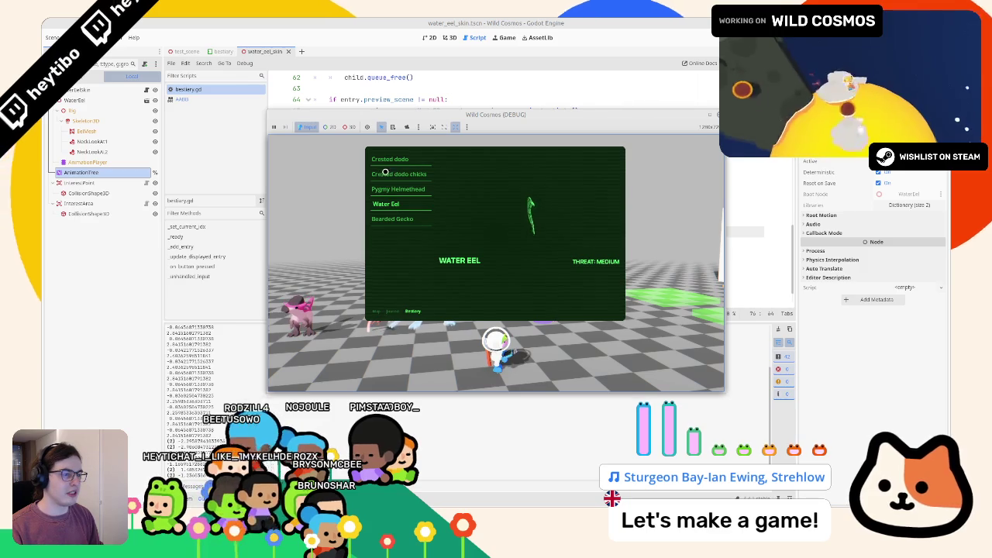
click(390, 159)
click(385, 175)
click(378, 191)
click(380, 205)
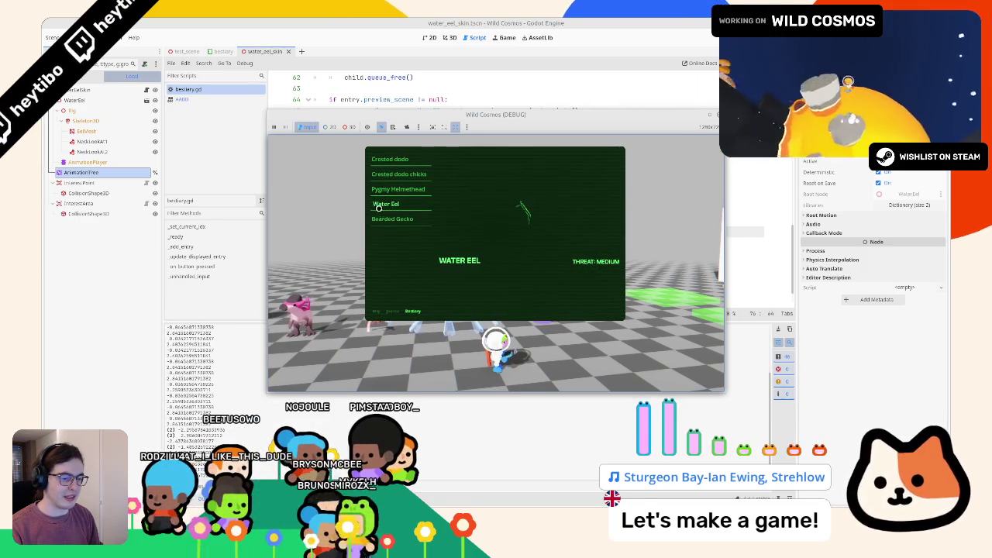
click(377, 220)
click(380, 205)
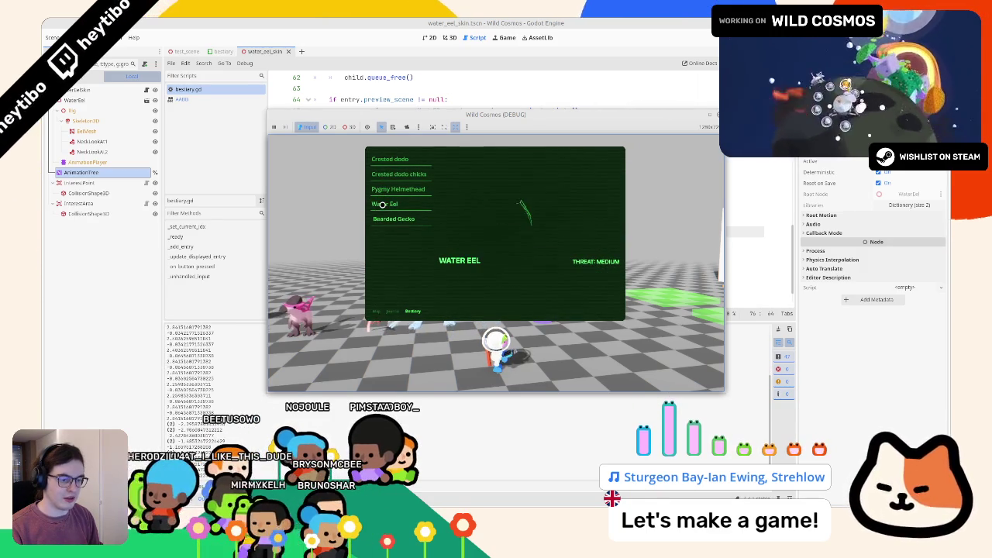
click(383, 191)
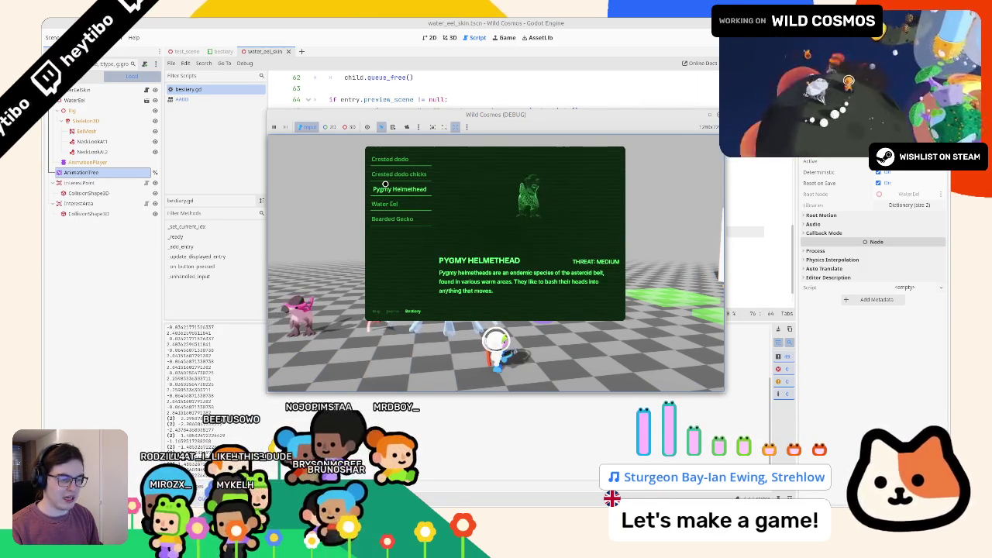
key(alt+Tab)
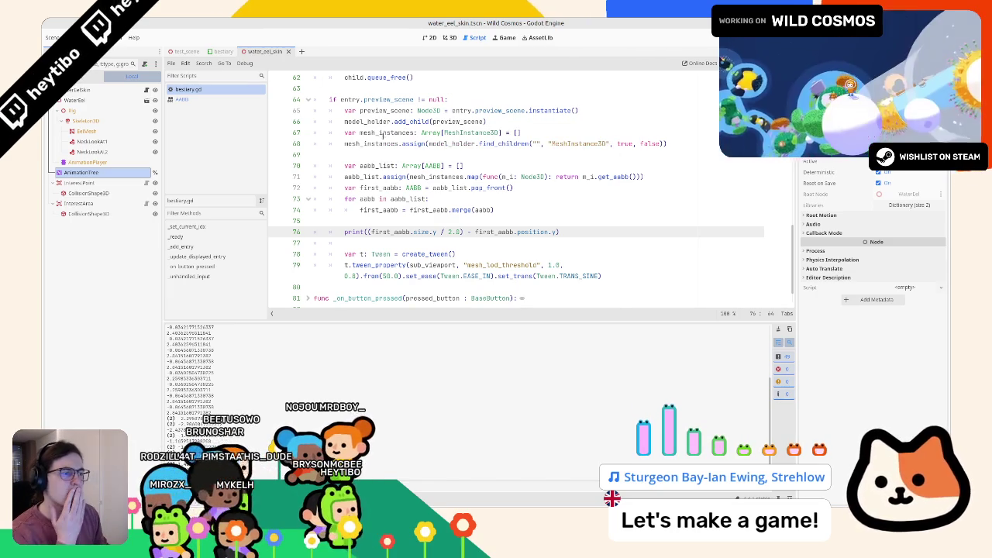
Open a new unindented line after the queue_free loop and start it with await.
click(465, 153)
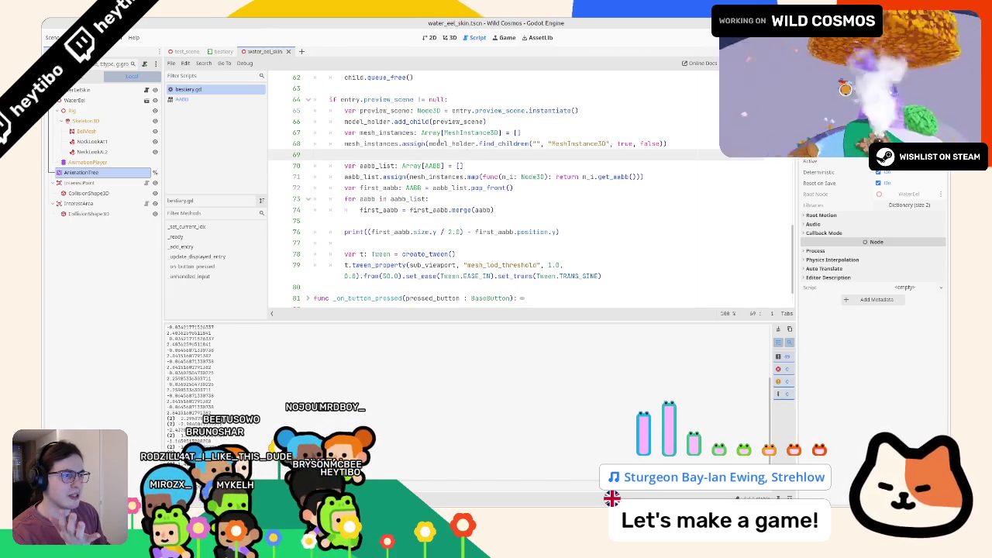
scroll(398, 142, up, 1)
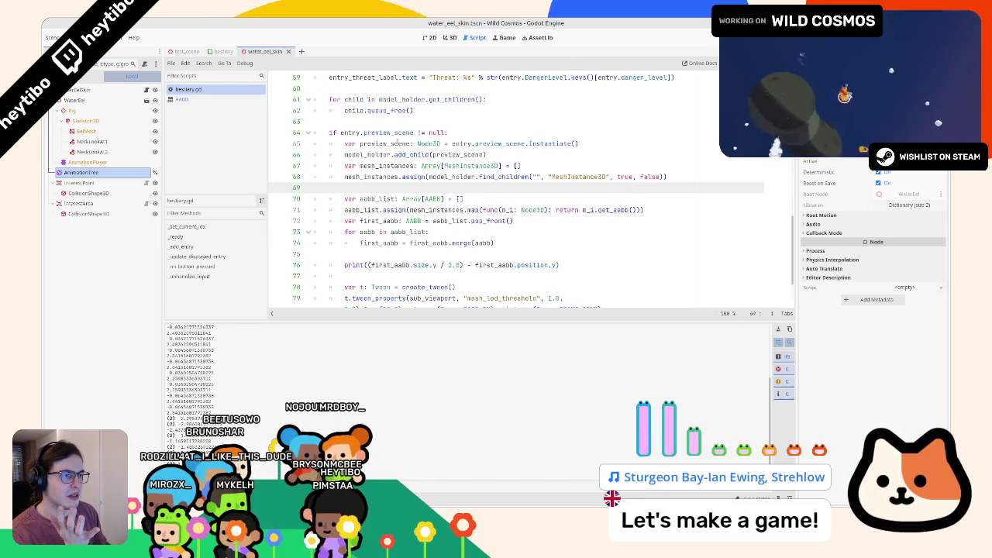
click(388, 122)
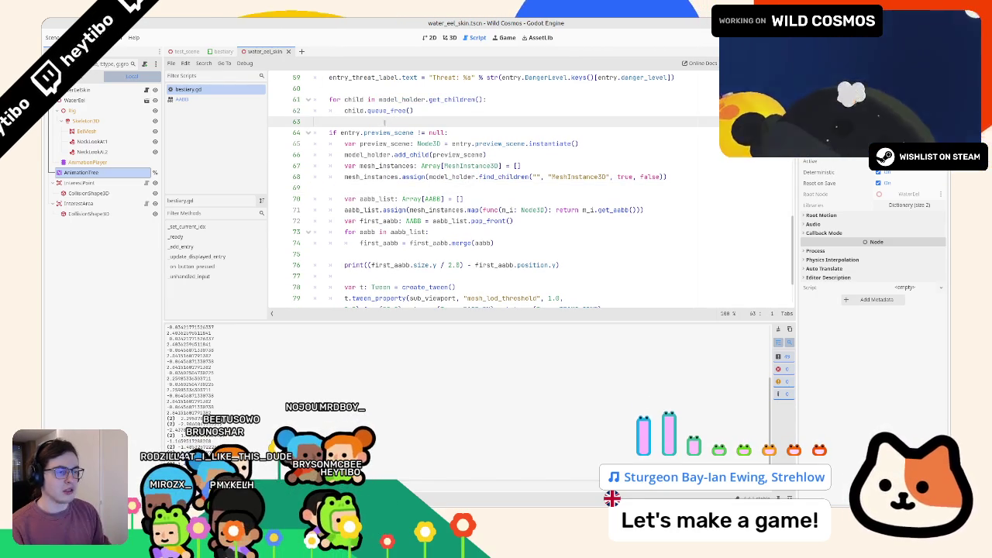
key(Return)
key(Up)
text(awa)
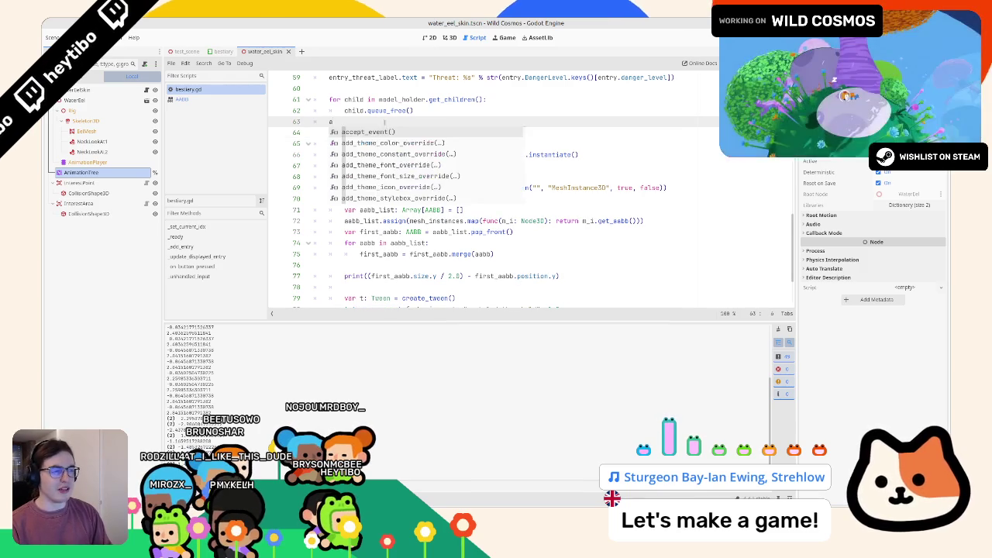
key(Return)
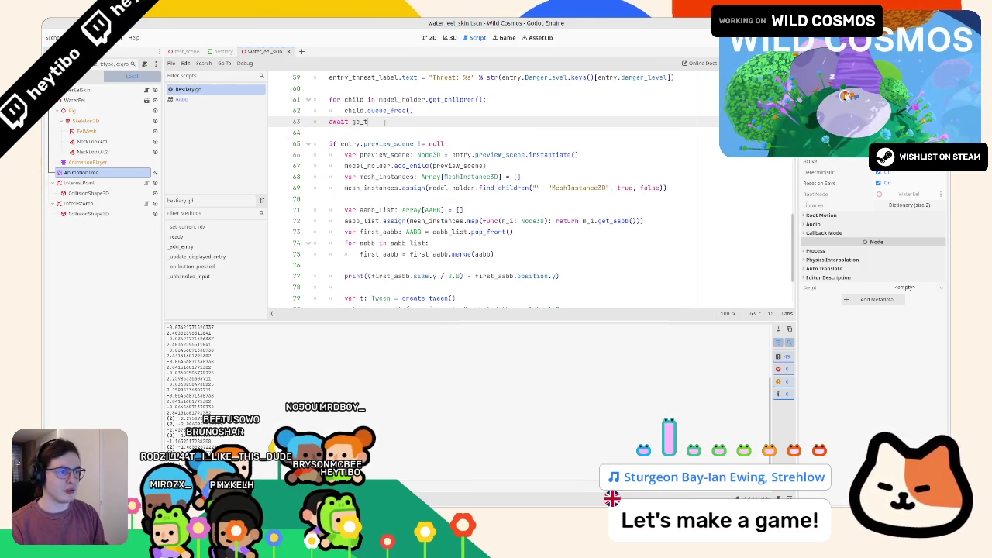
Complete the line as await get_tree().process_frame and save the script to run it.
text(tr)
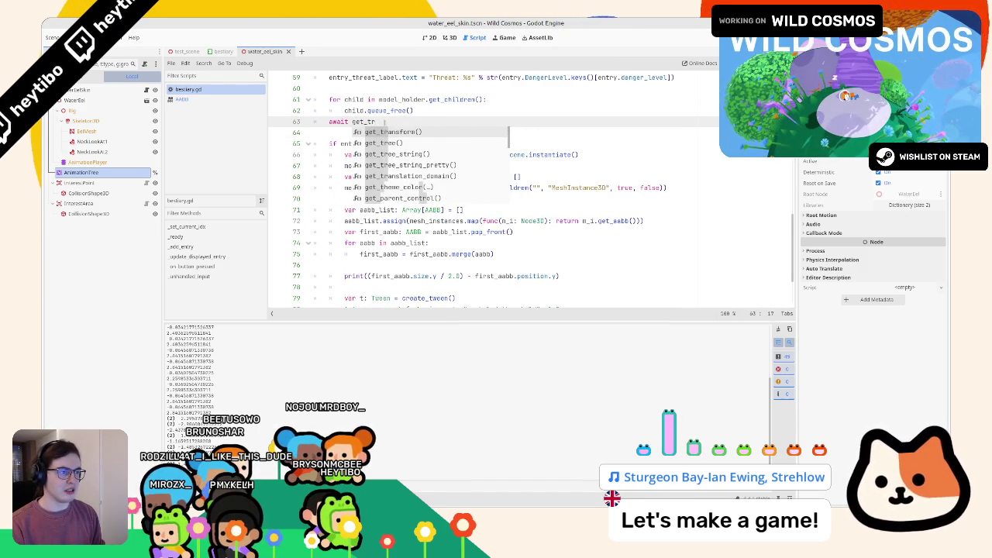
key(Down)
key(Return)
text(.)
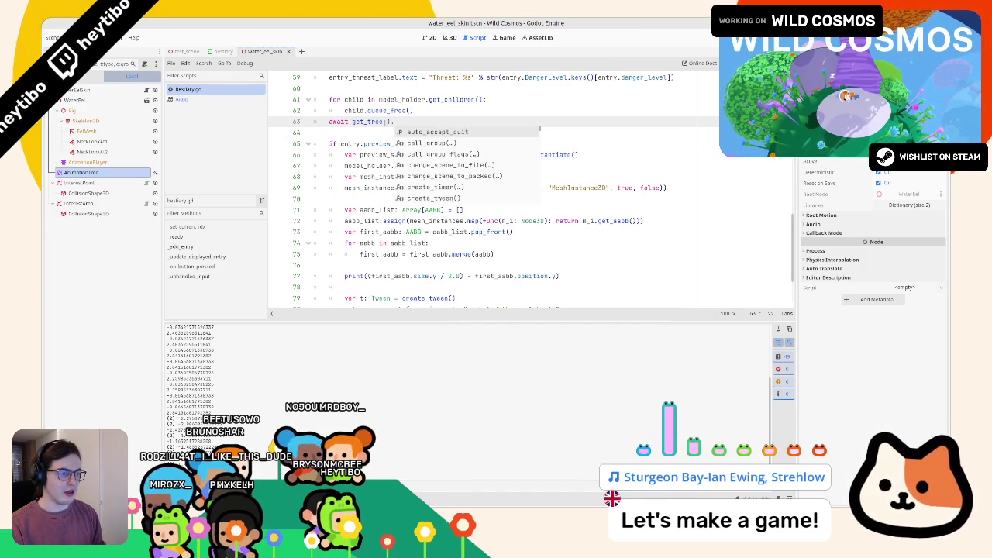
text(idl)
key(BackSpace)
key(BackSpace)
key(BackSpace)
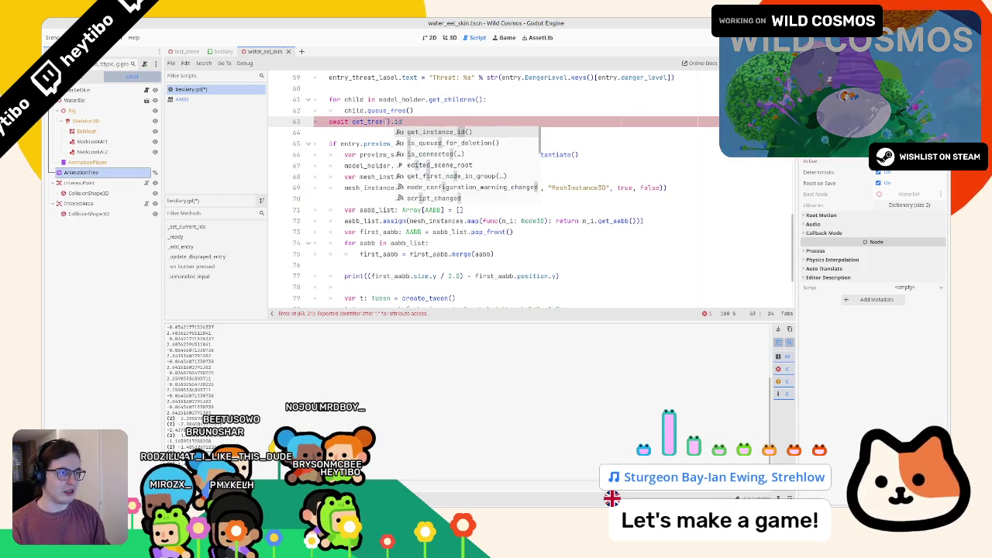
text(process_frame)
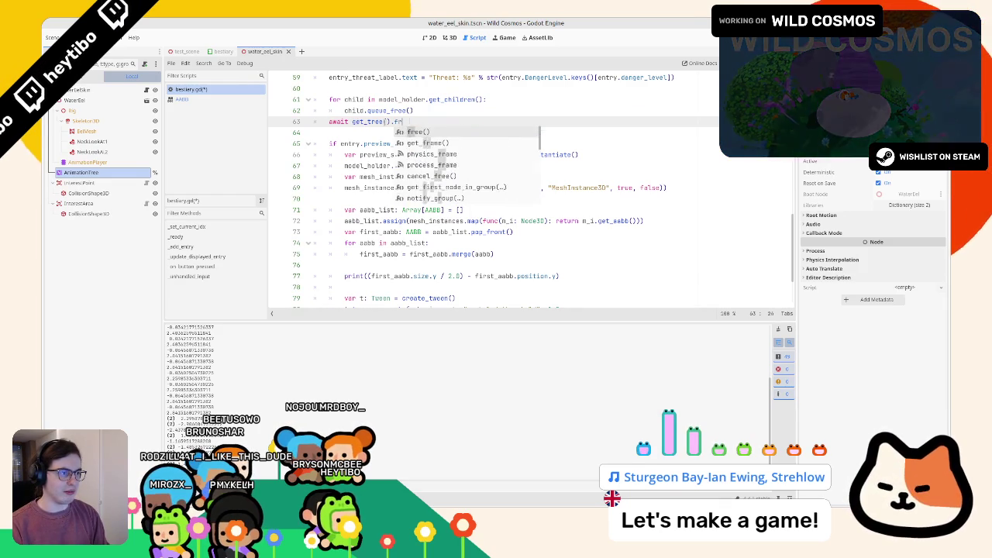
key(ctrl+s)
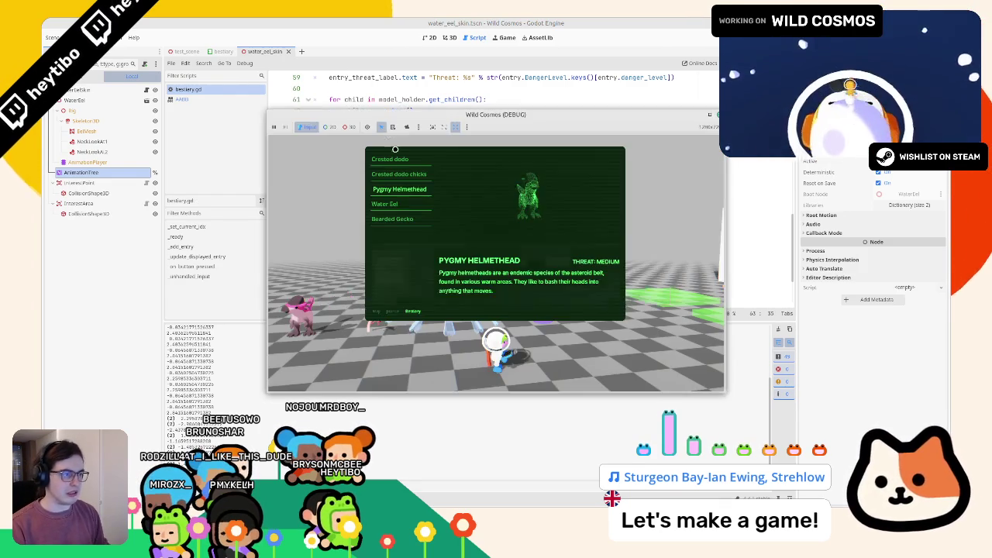
Compare Water Eel, Bearded Gecko, Pygmy Helmethead and both Crested dodo previews, ending on Water Eel.
click(399, 204)
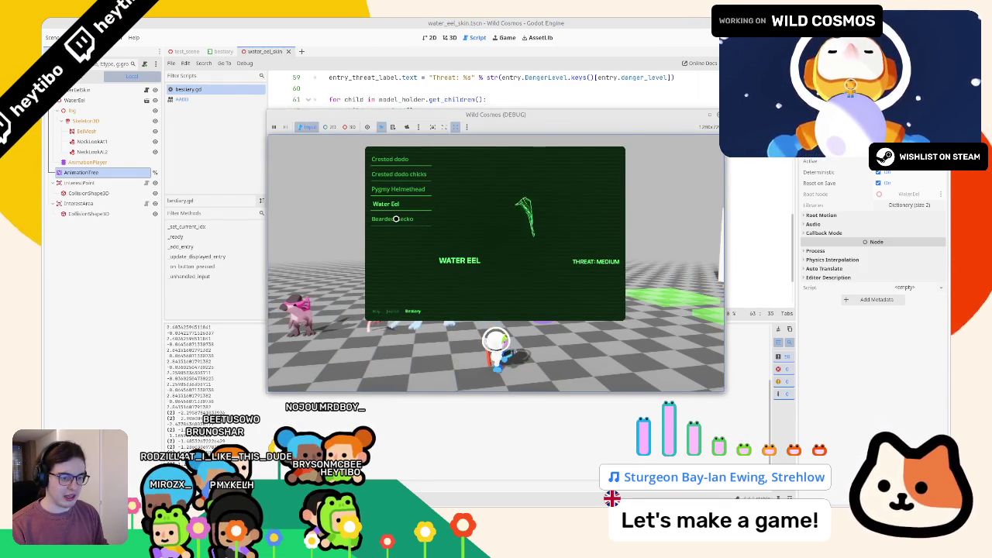
click(394, 219)
click(400, 205)
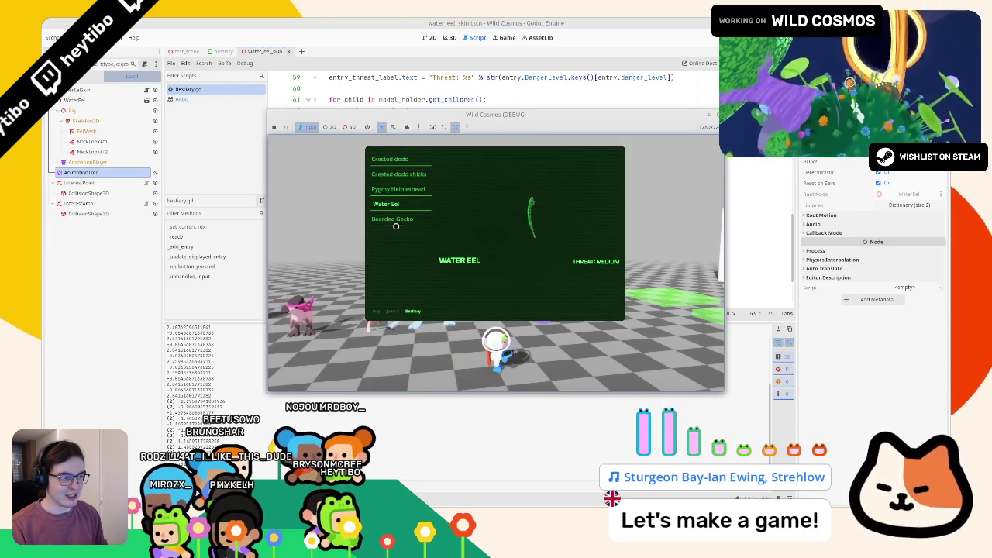
click(394, 221)
click(395, 205)
click(398, 189)
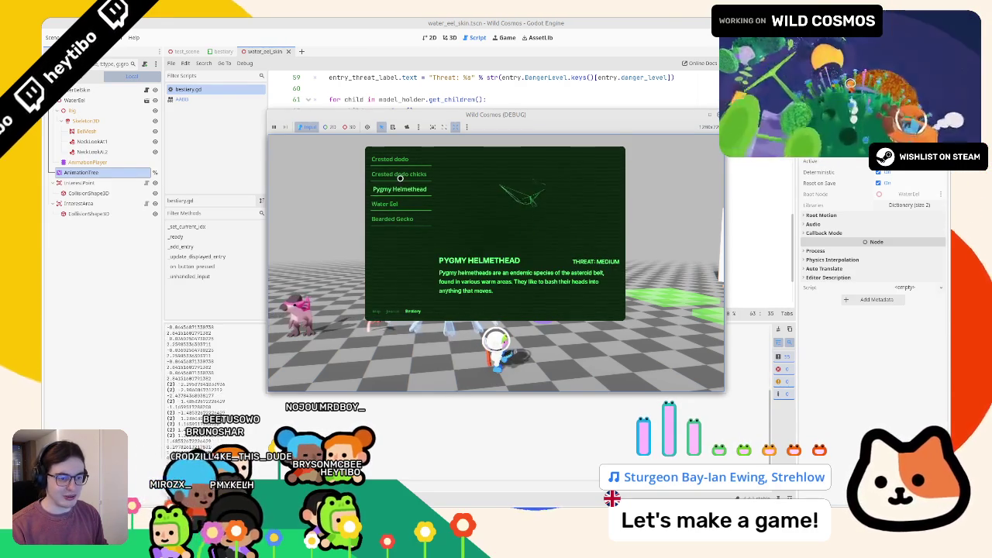
click(398, 173)
click(392, 159)
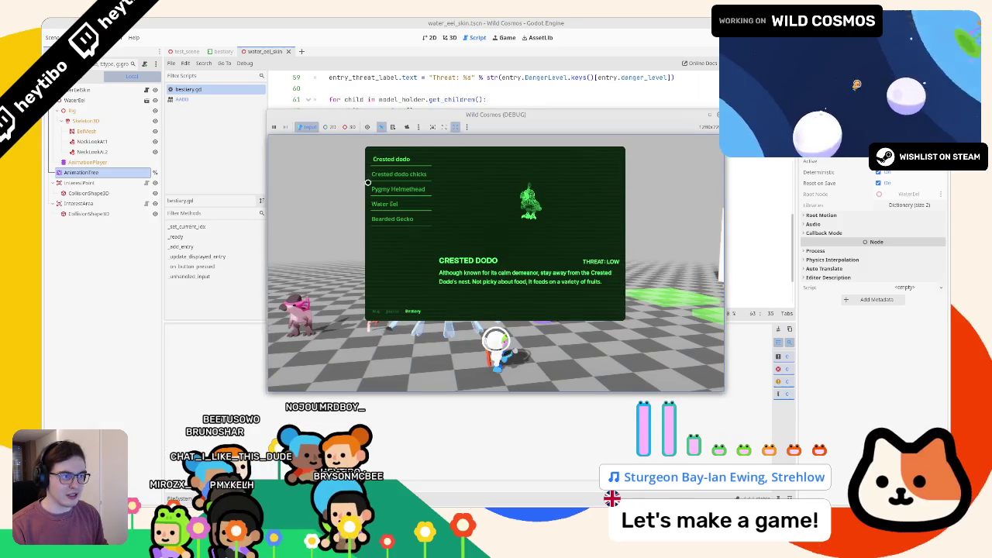
click(397, 174)
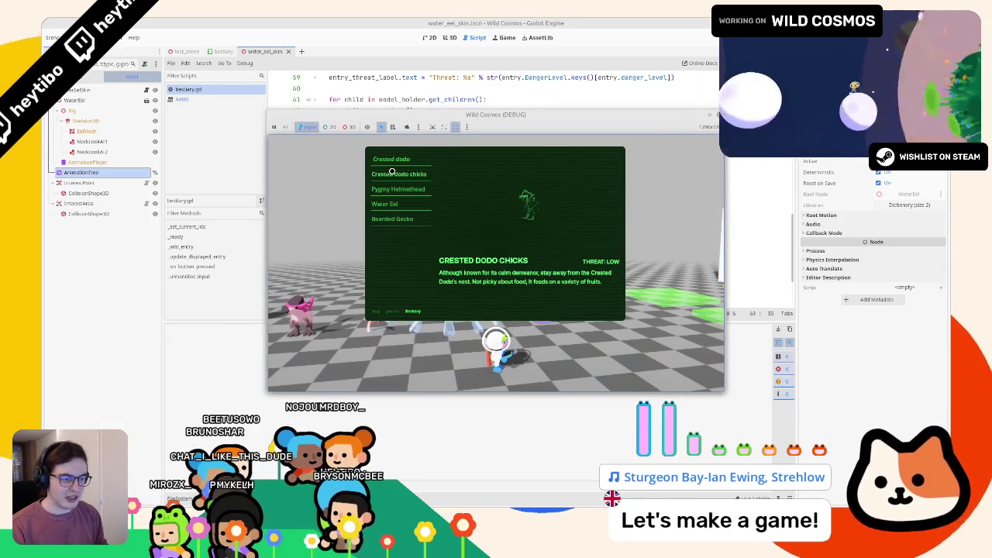
click(386, 189)
click(382, 204)
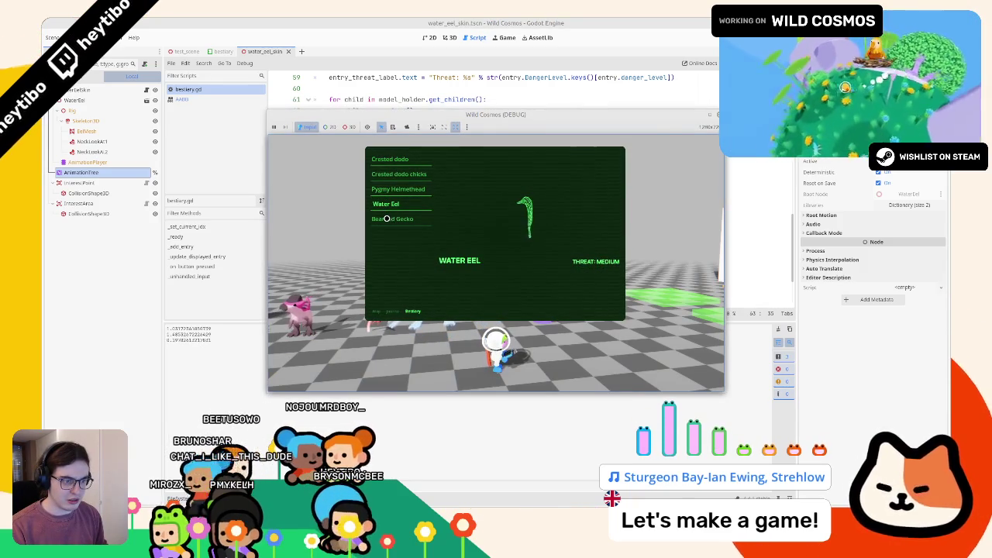
click(386, 218)
click(384, 202)
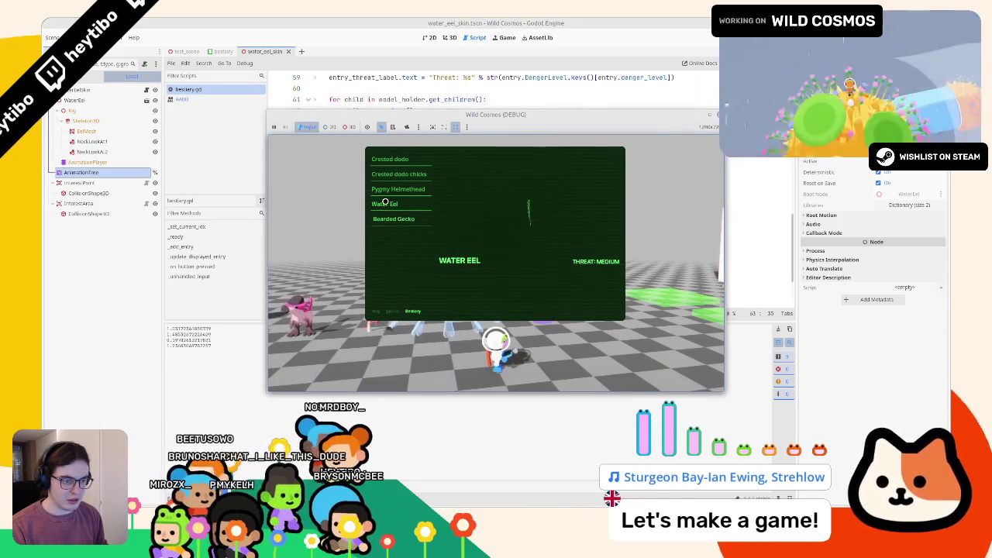
click(404, 22)
View the eel model from the front and side, select its WaterEel and EelMesh nodes, then close water_eel_skin.tscn.
click(449, 37)
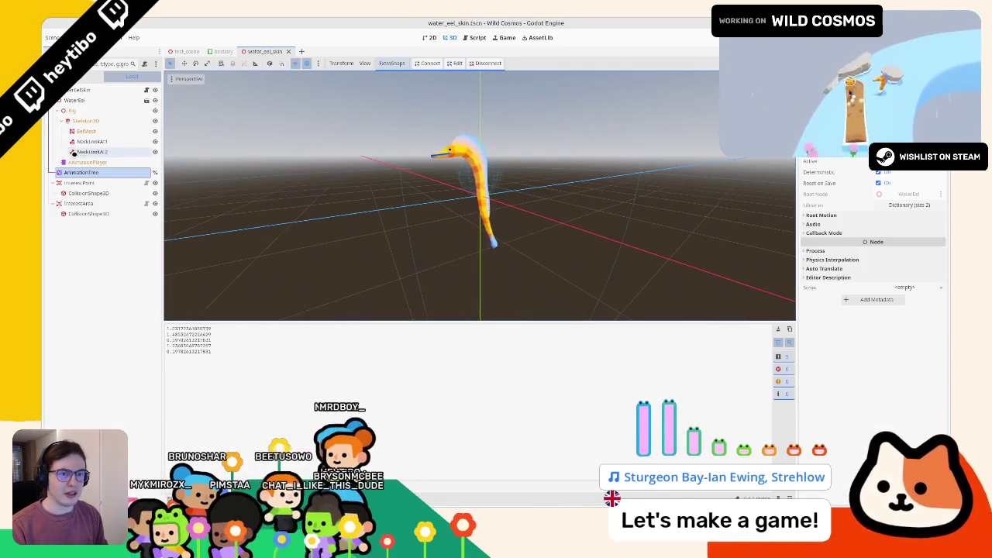
click(76, 91)
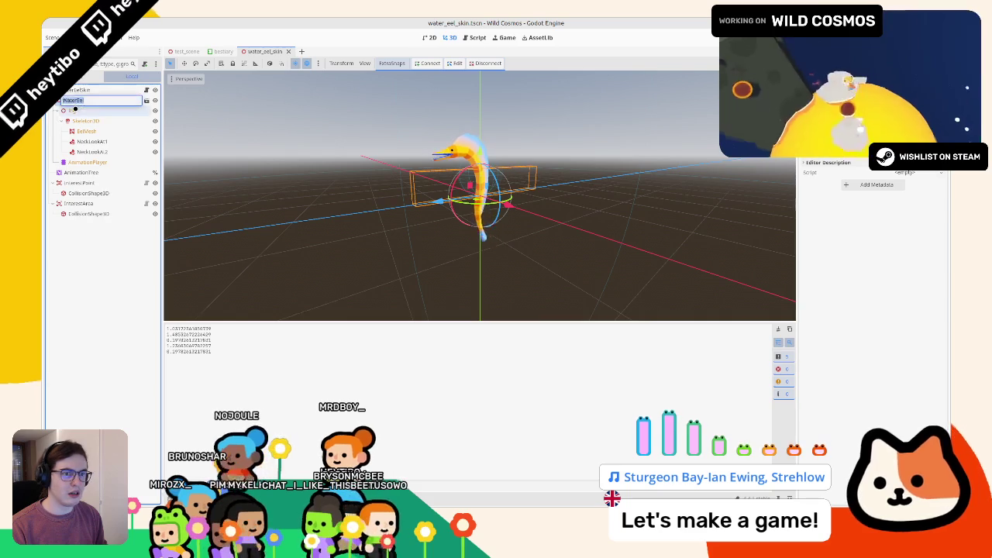
click(86, 131)
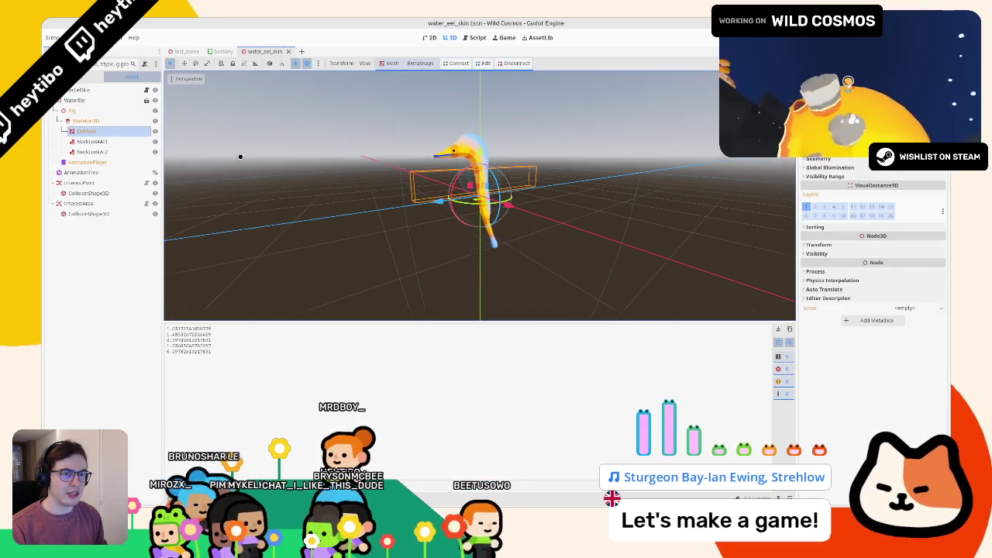
scroll(313, 177, up, 3)
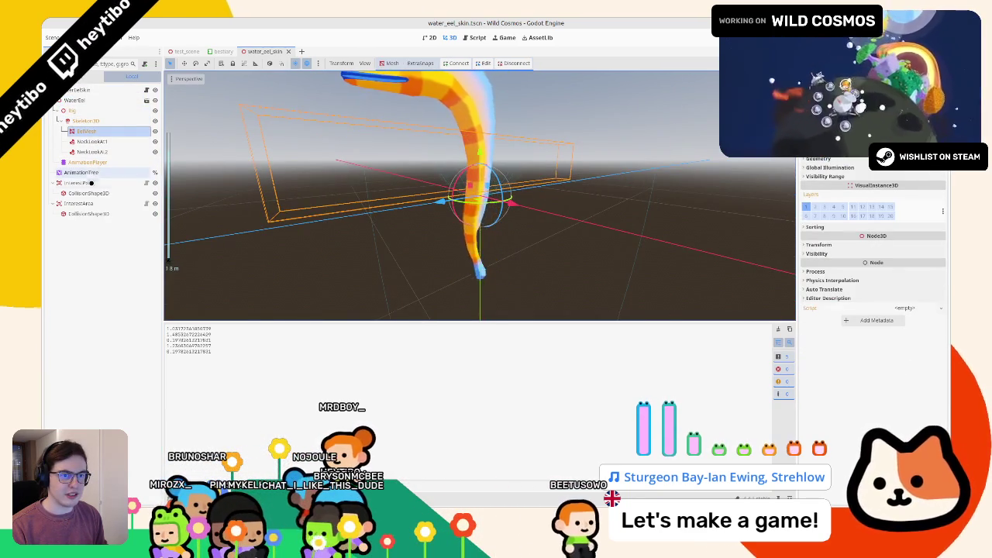
key(KP_1)
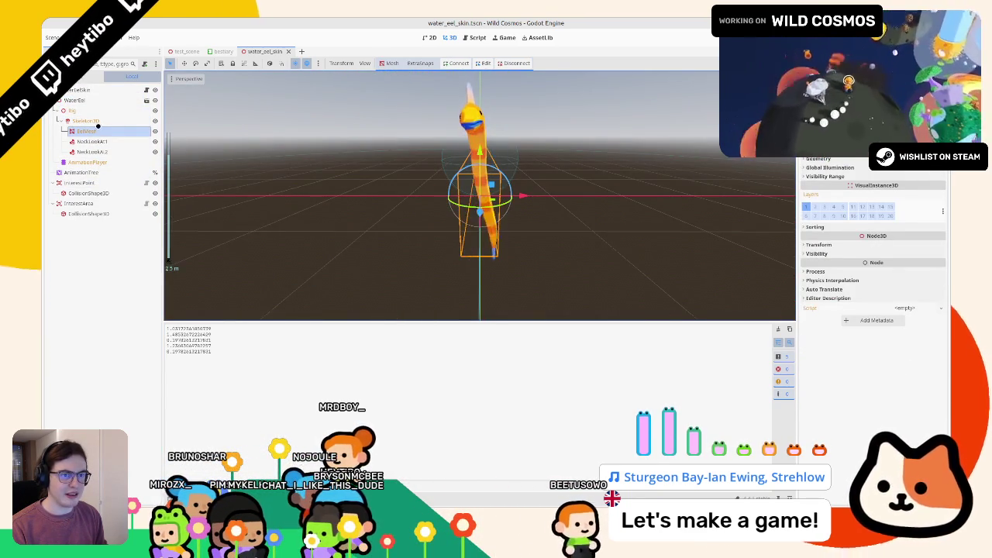
click(101, 90)
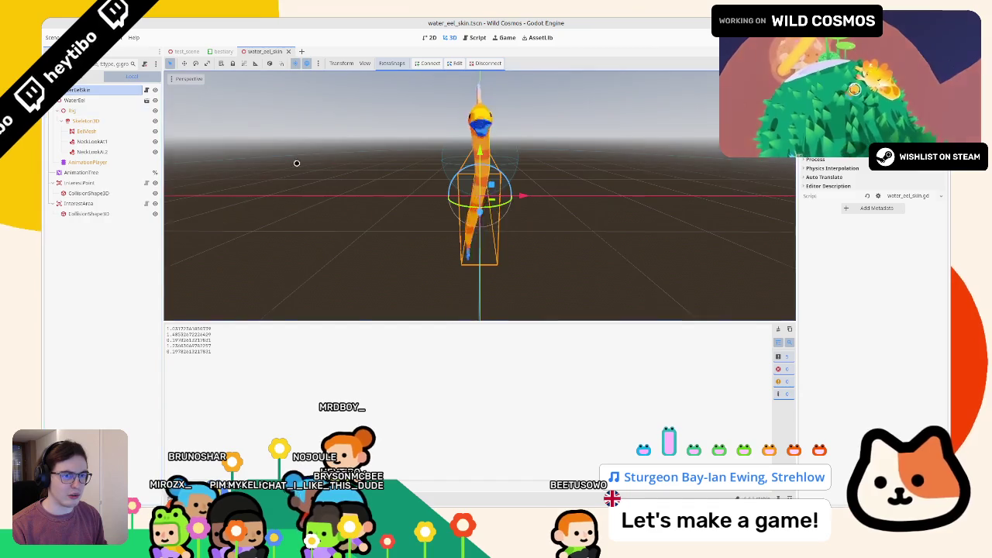
drag(296, 163, 328, 170)
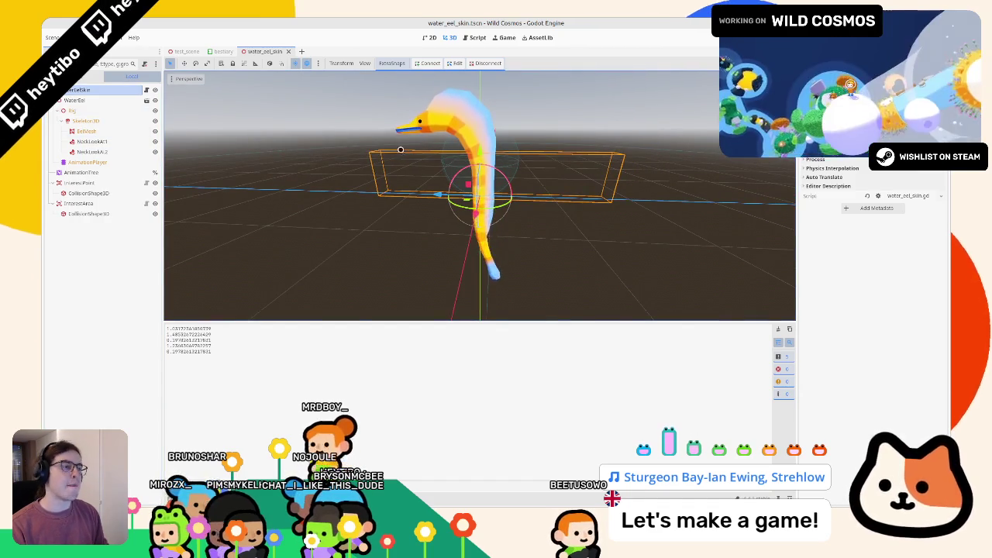
click(75, 100)
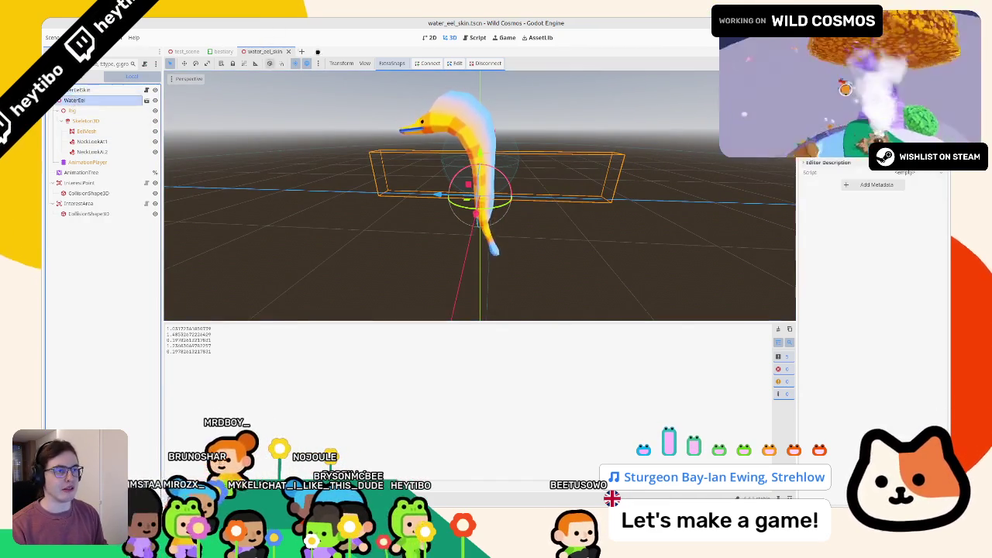
key(ctrl+shift+w)
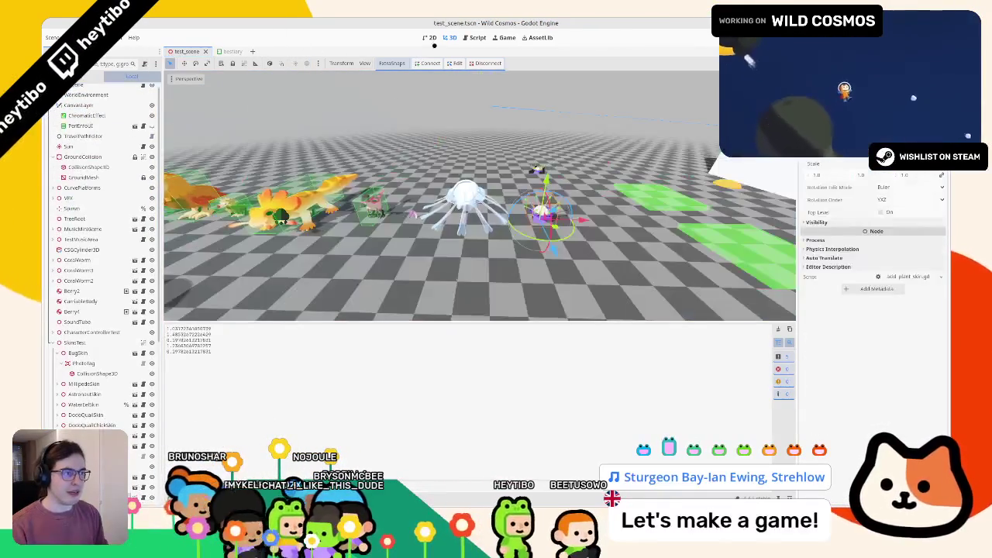
In bestiary.gd, turn line 77's print into camera_anchor.position.y = (first_aabb.size.y / 2.0) - first_aabb.position.y, then run.
click(467, 40)
click(195, 90)
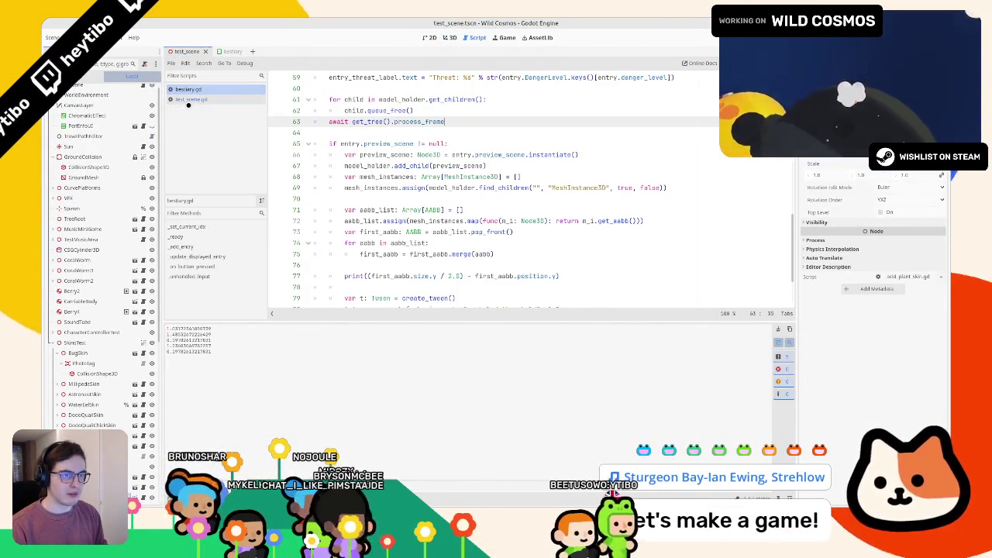
click(365, 198)
scroll(370, 194, down, 2)
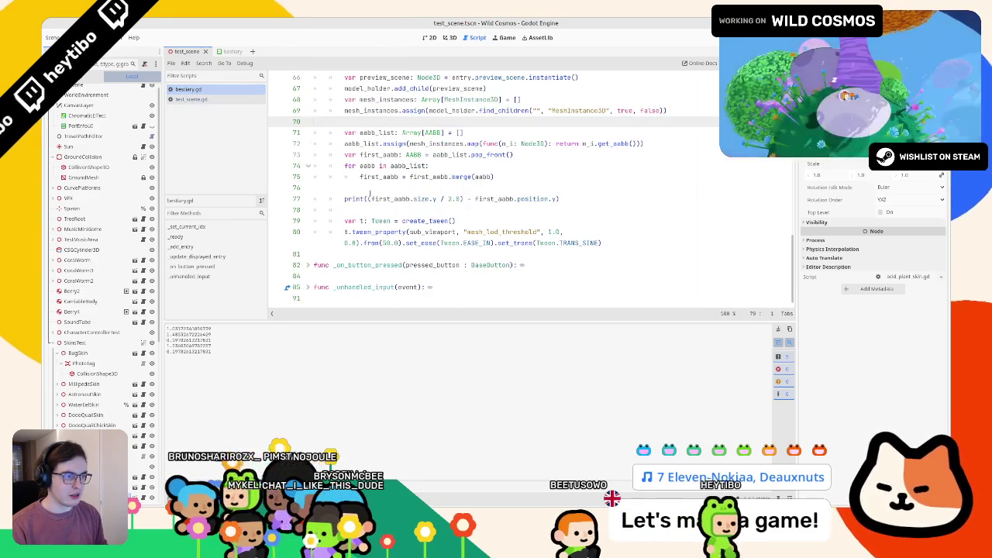
mouse_move(369, 198)
mouse_down()
mouse_move(558, 198)
mouse_move(334, 187)
mouse_move(329, 198)
mouse_up()
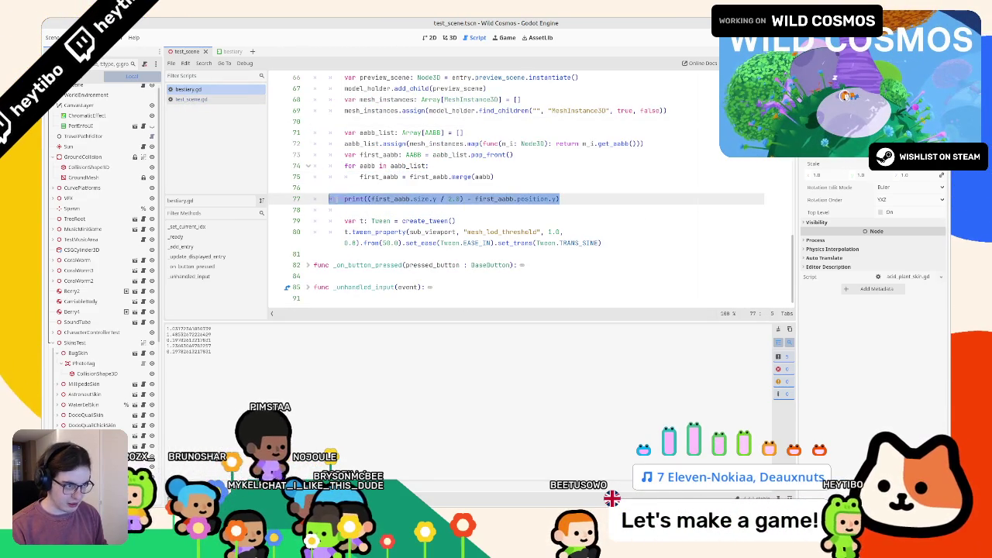
text(fl)
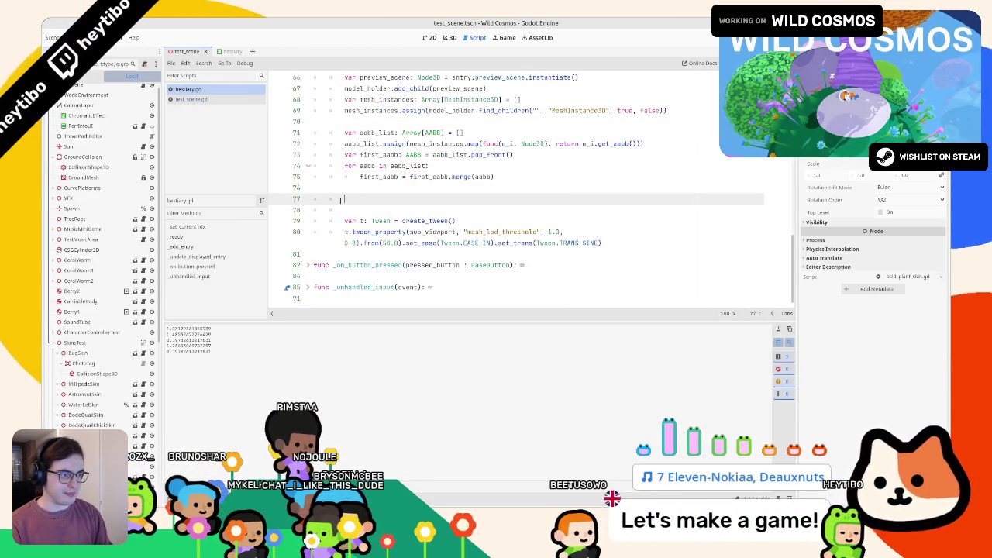
text(amer)
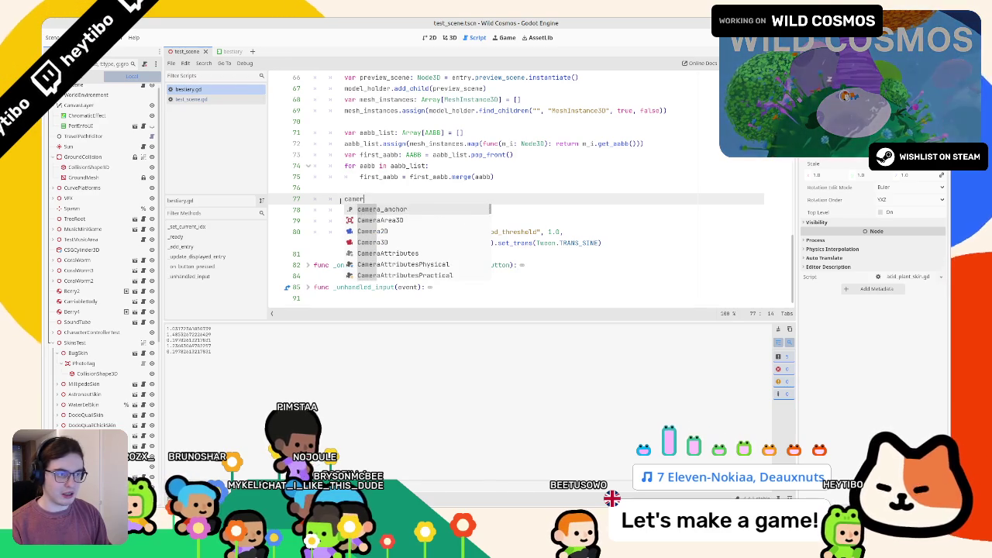
key(Return)
text(.position)
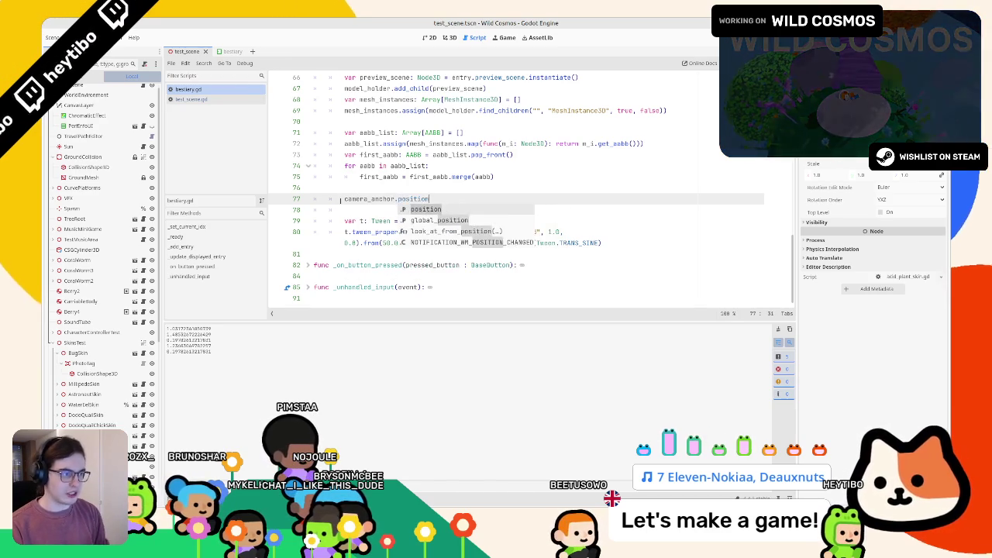
text(.y =)
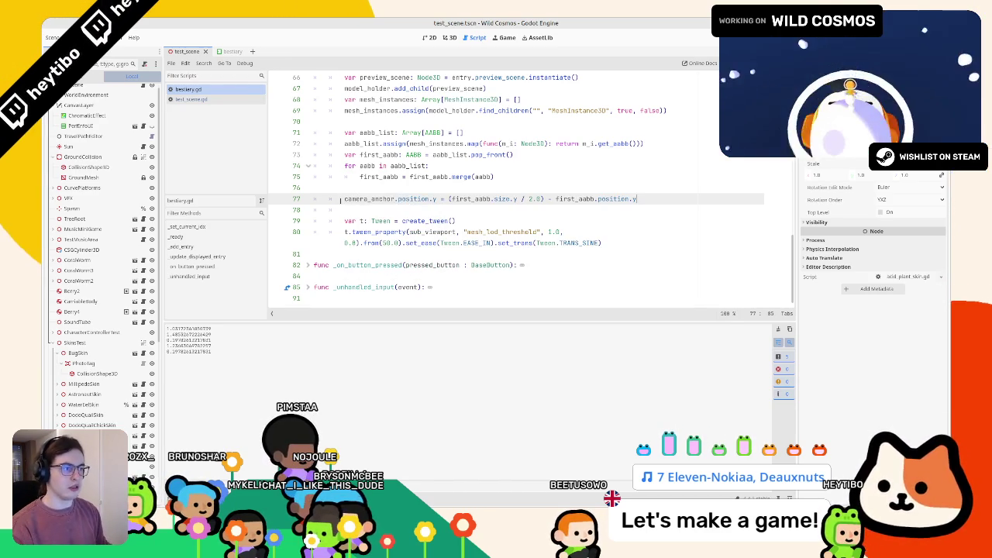
key(F5)
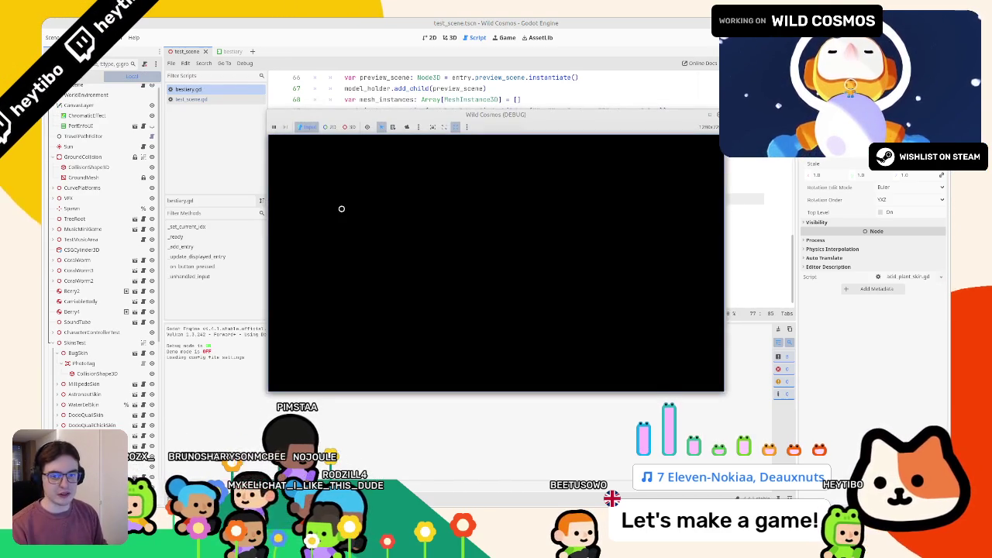
In the in-game Bestiary, cycle through Pygmy Helmethead, Water Eel, Bearded Gecko and both Crested Dodo previews.
key(Tab)
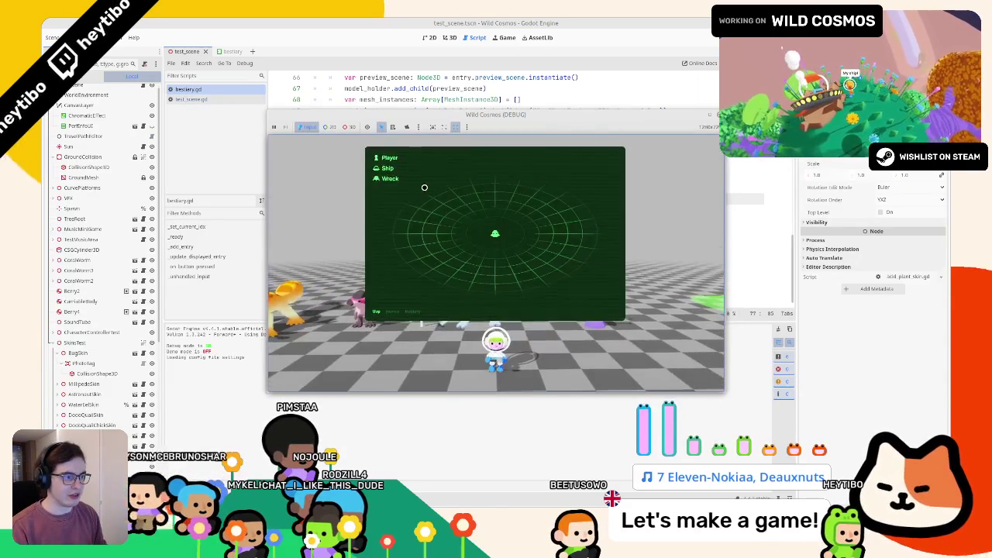
click(414, 311)
click(395, 190)
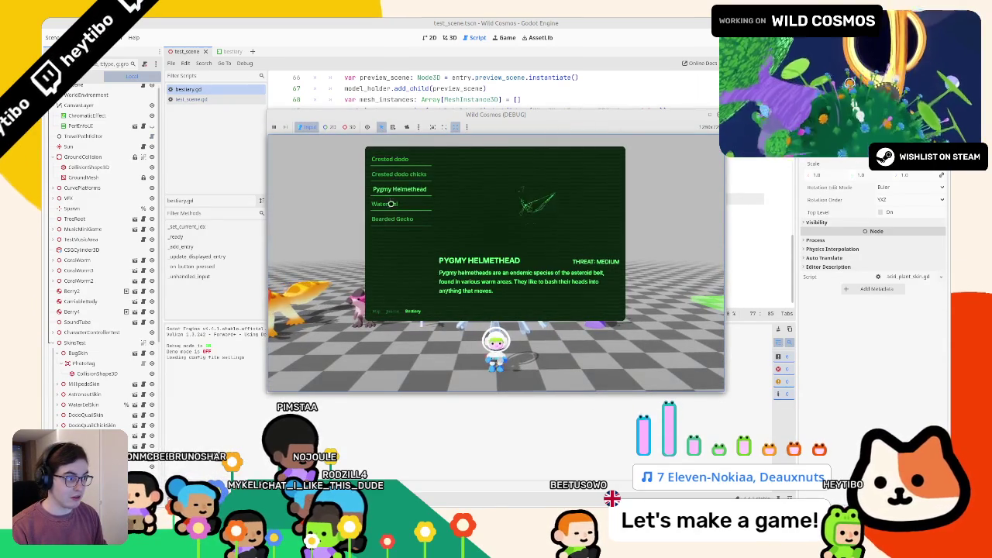
click(392, 206)
click(388, 220)
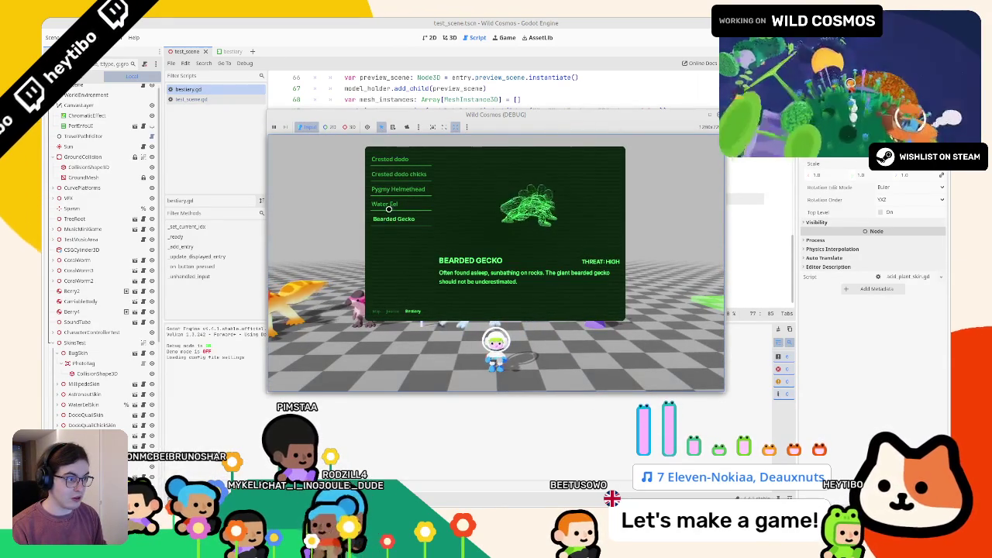
click(388, 206)
click(395, 189)
click(399, 175)
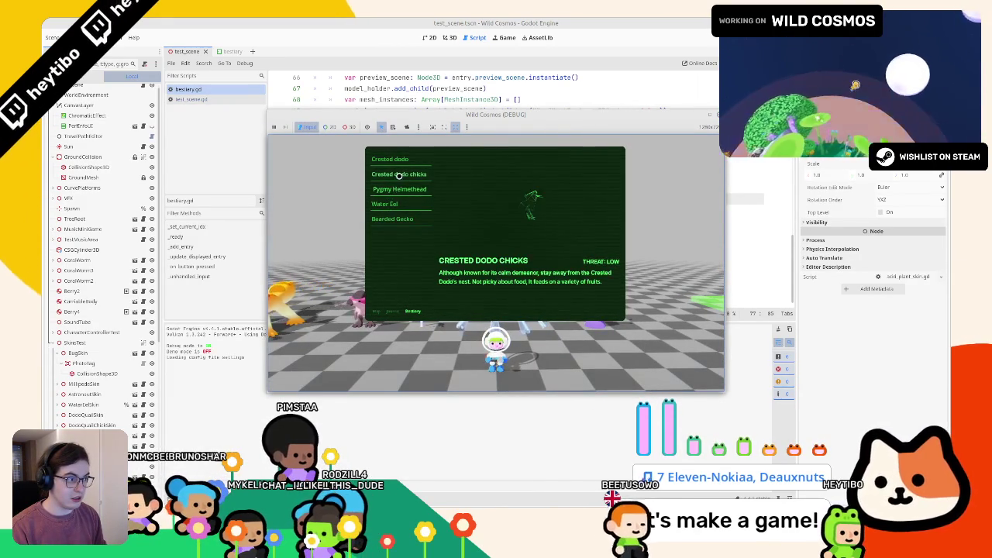
click(392, 160)
click(397, 177)
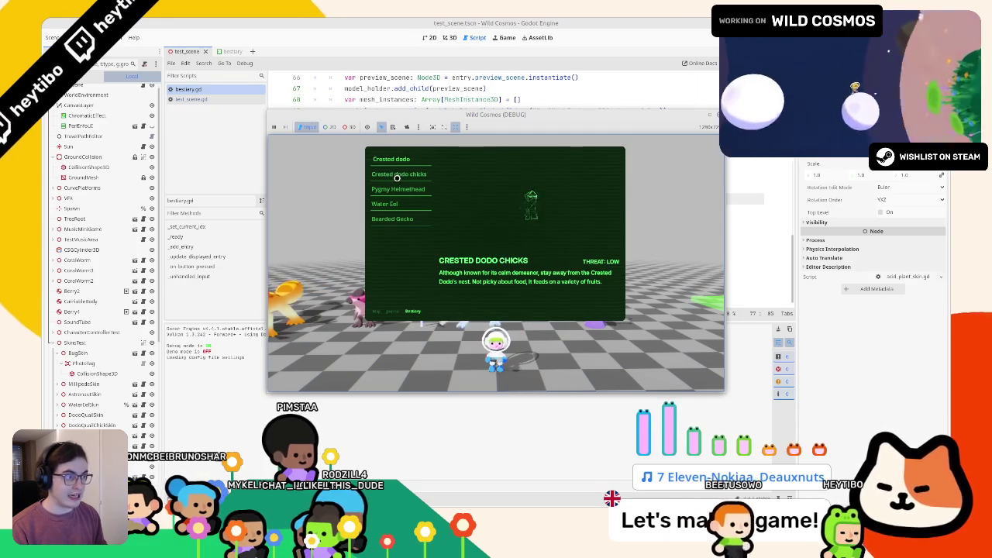
click(398, 190)
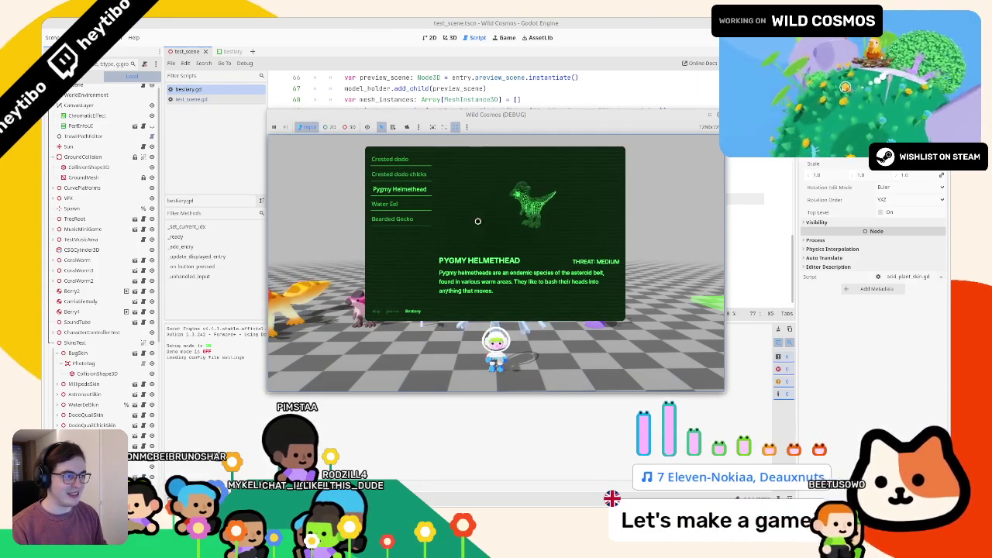
click(392, 205)
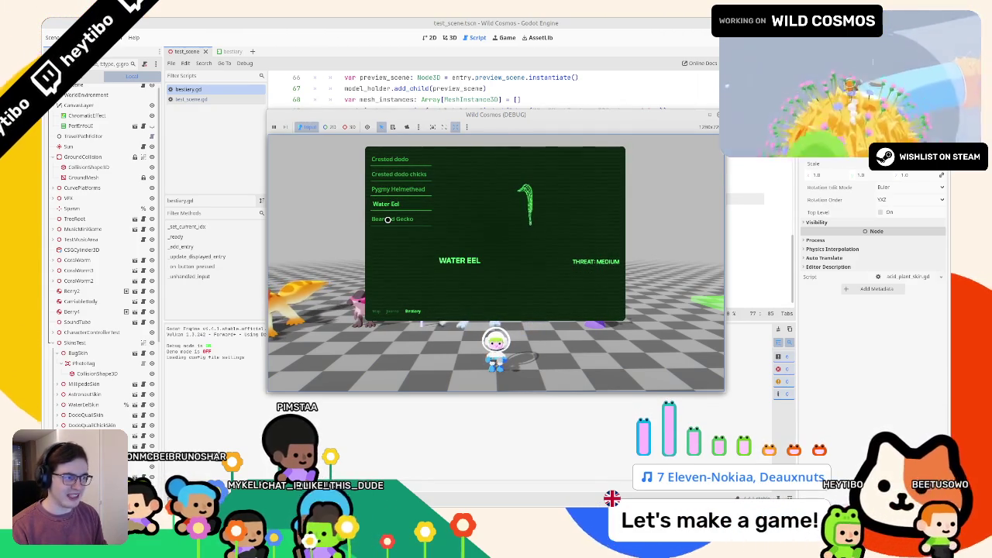
Open the bestiary scene in the editor and select its preview camera.
right_click(452, 115)
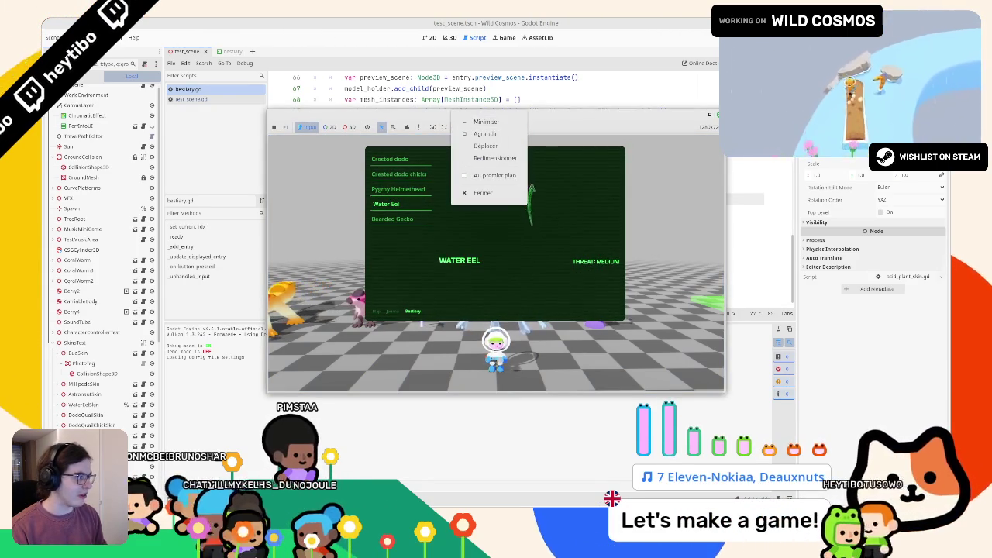
key(Escape)
right_click(490, 116)
click(511, 175)
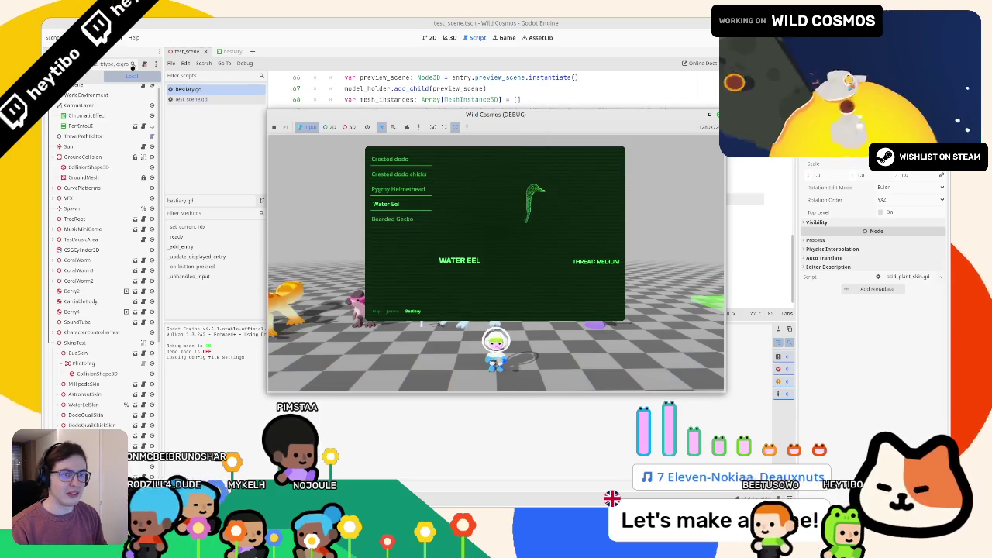
click(225, 52)
click(98, 192)
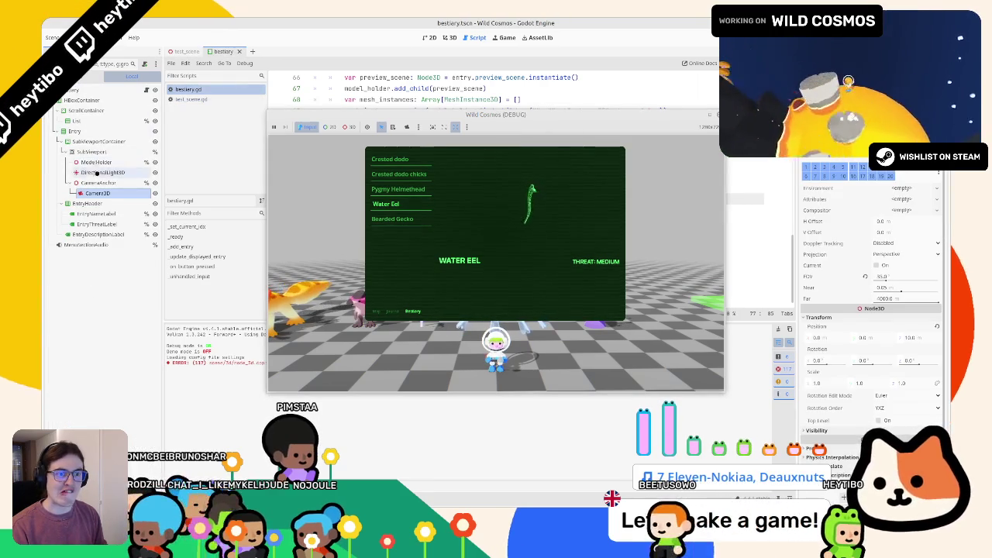
click(97, 182)
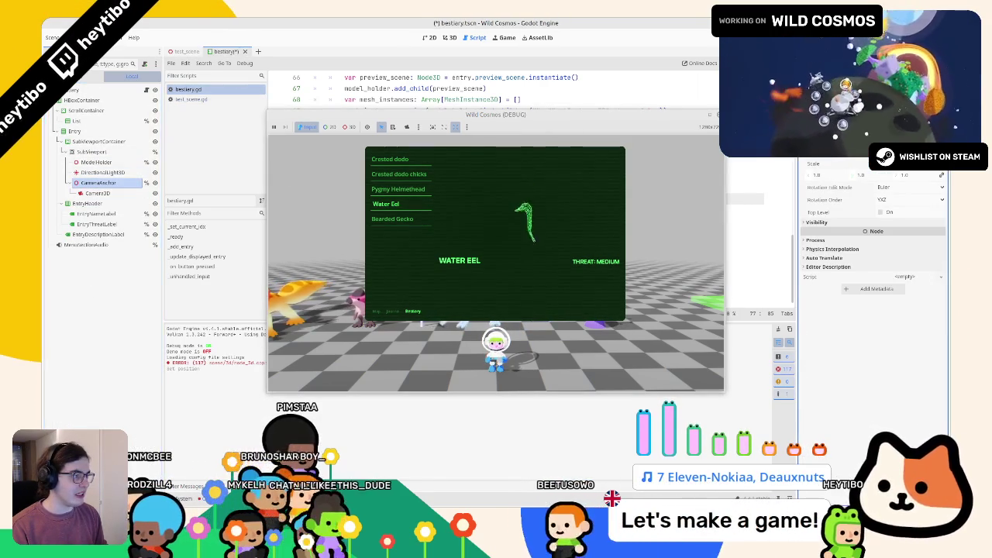
click(403, 192)
click(402, 203)
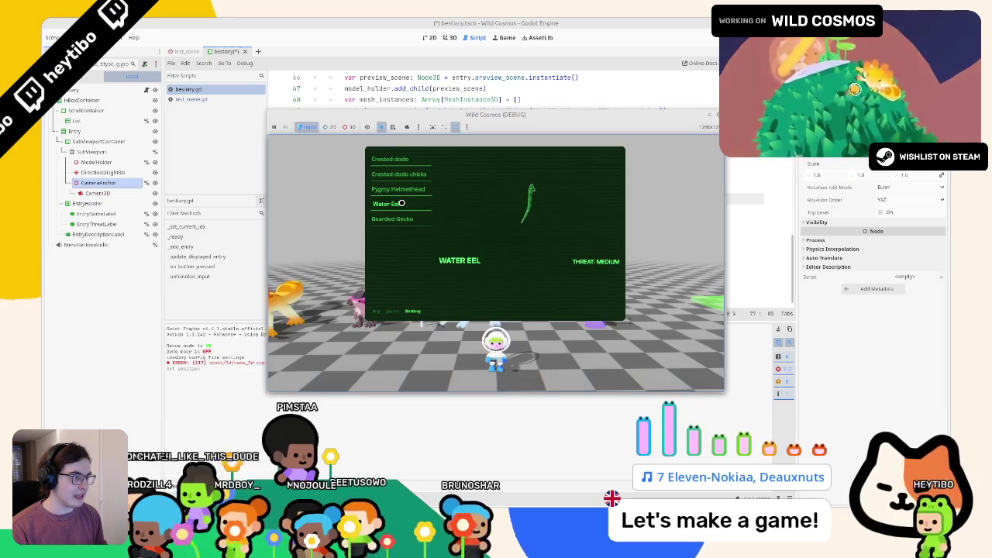
click(380, 219)
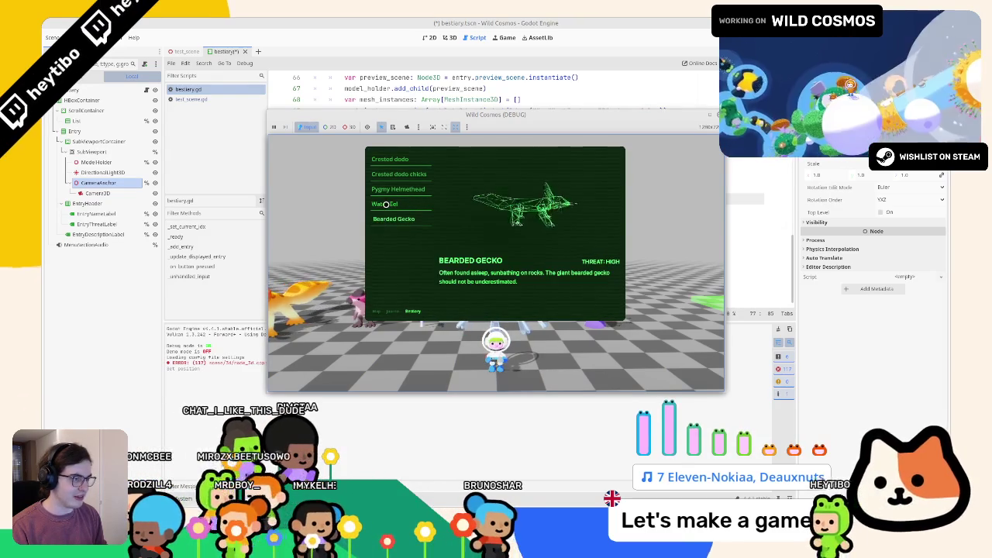
click(385, 204)
click(396, 190)
click(400, 173)
click(396, 159)
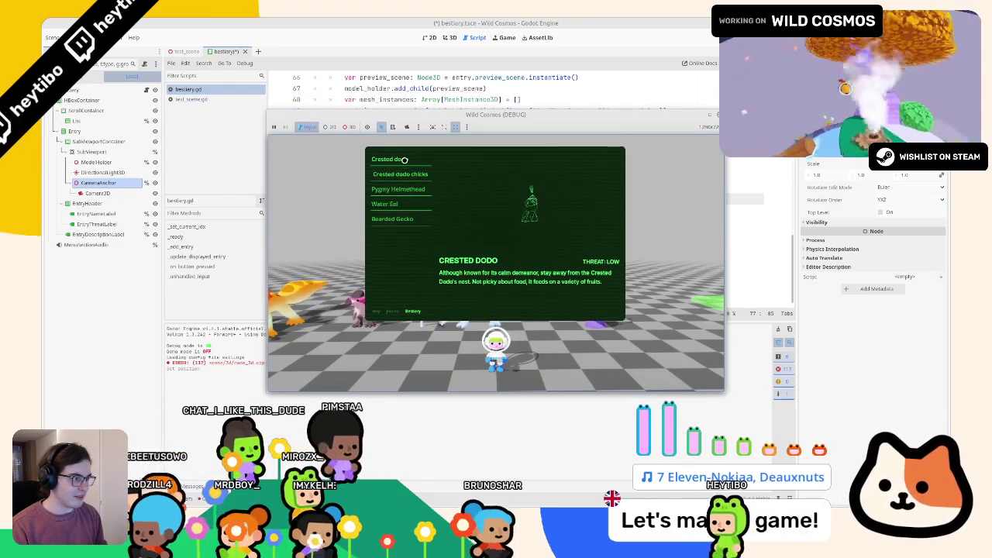
click(399, 174)
click(387, 204)
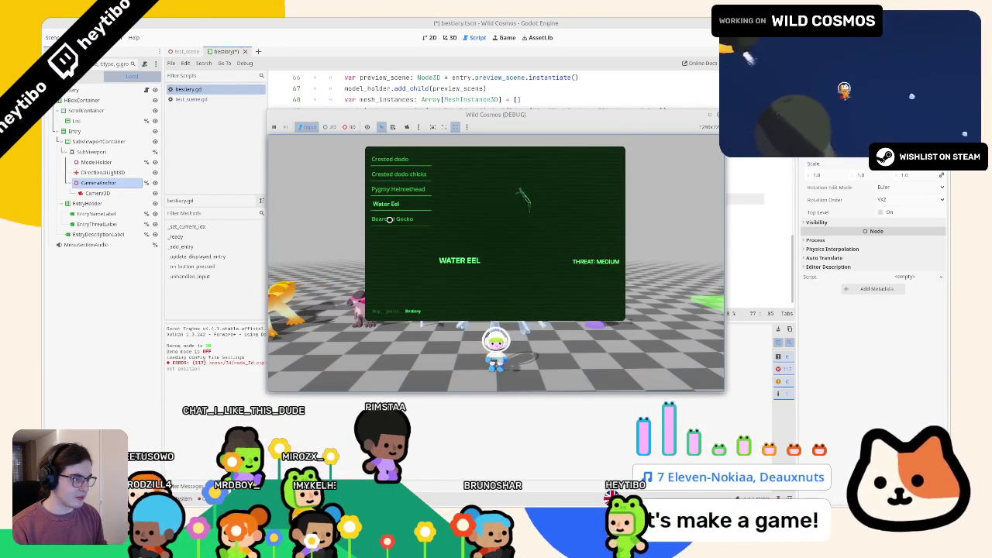
click(393, 218)
key(F8)
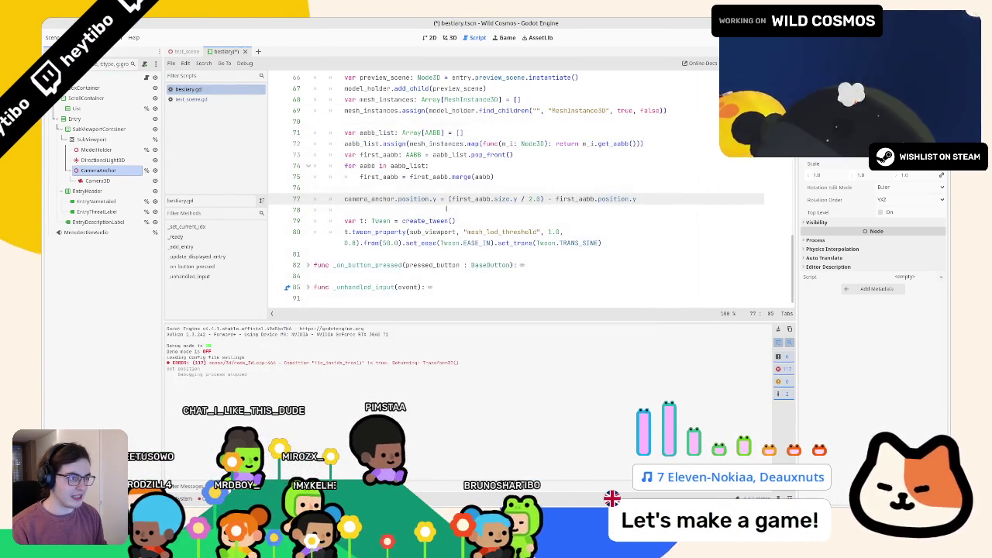
Set the Camera3D node to Access as Unique Name.
click(415, 209)
double_click(371, 199)
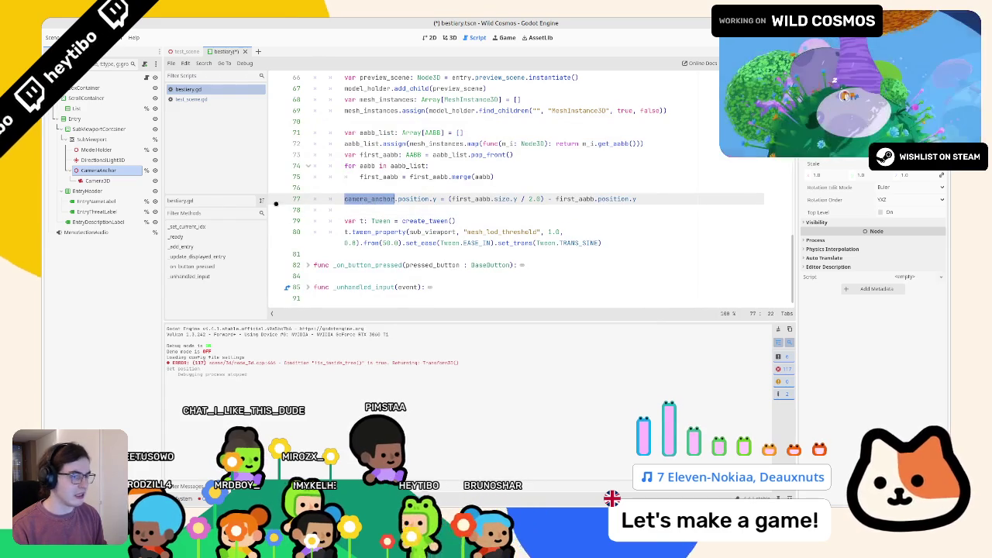
click(108, 182)
right_click(108, 183)
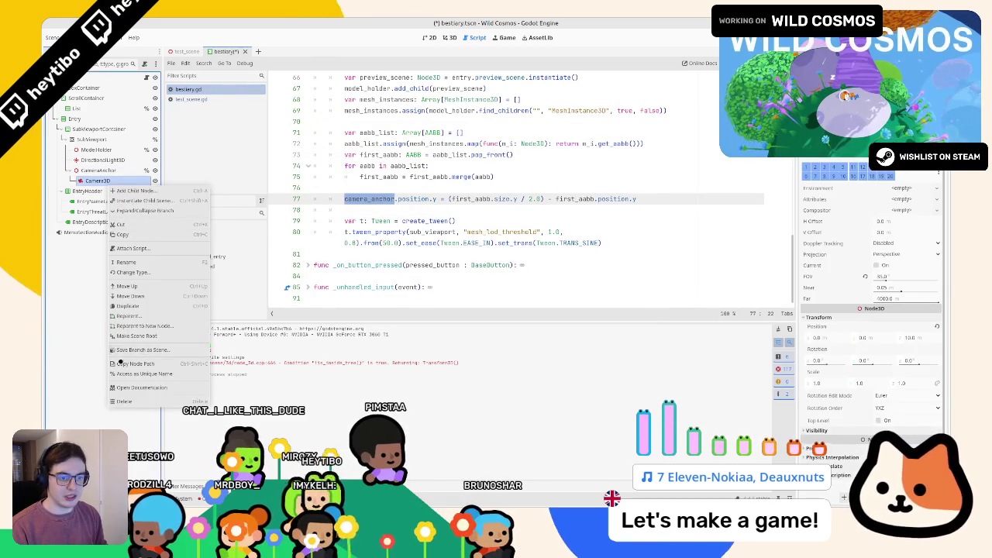
click(140, 374)
scroll(351, 221, up, 20)
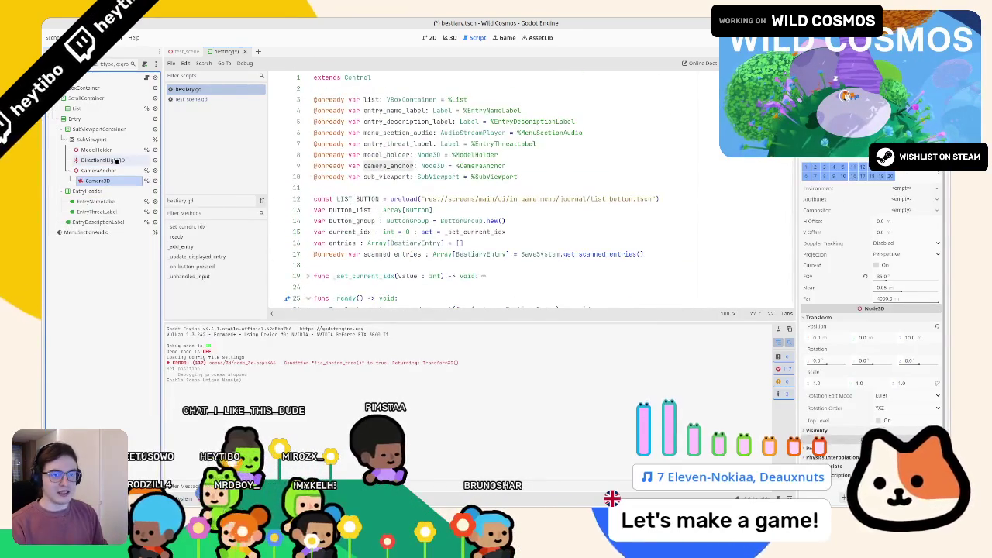
double_click(364, 198)
scroll(465, 194, down, 6)
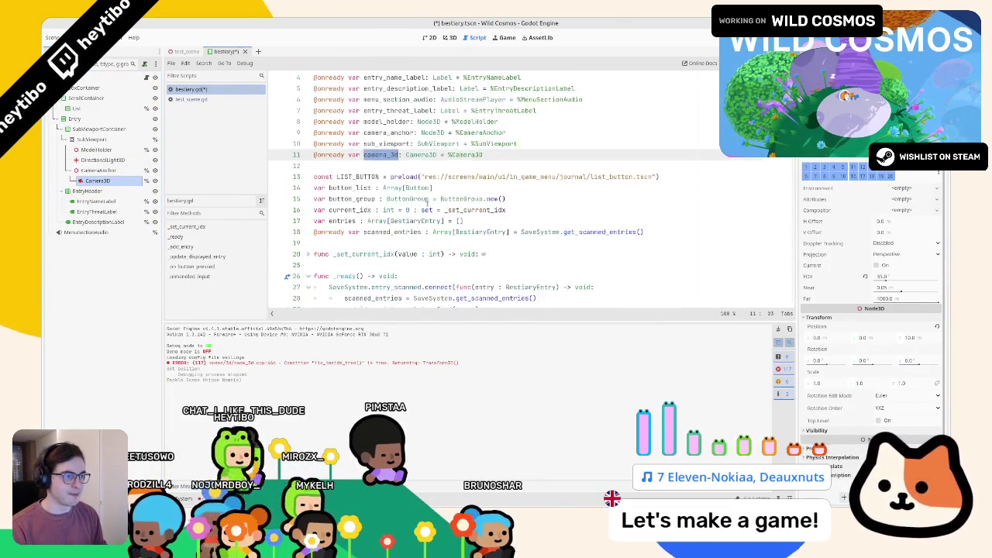
scroll(465, 194, up, 6)
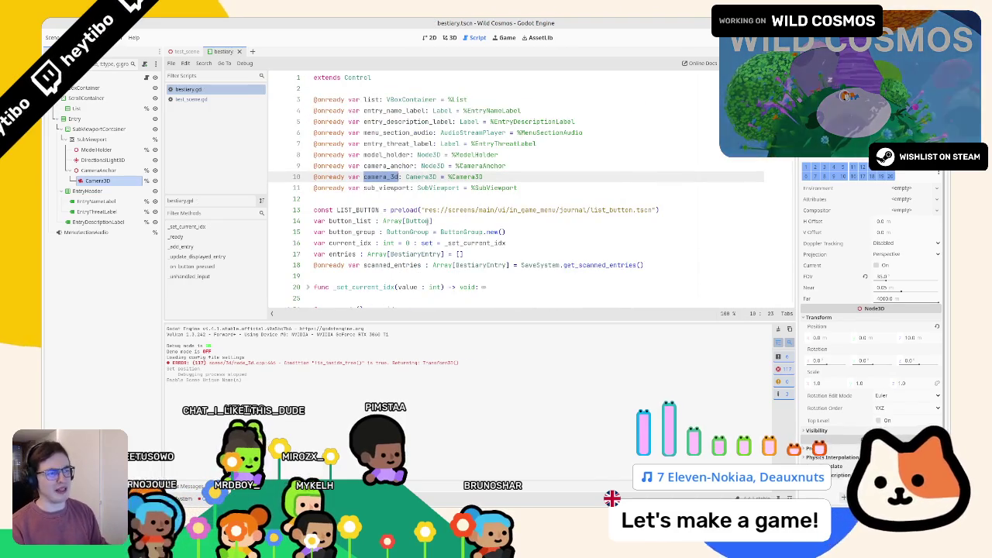
scroll(465, 194, down, 17)
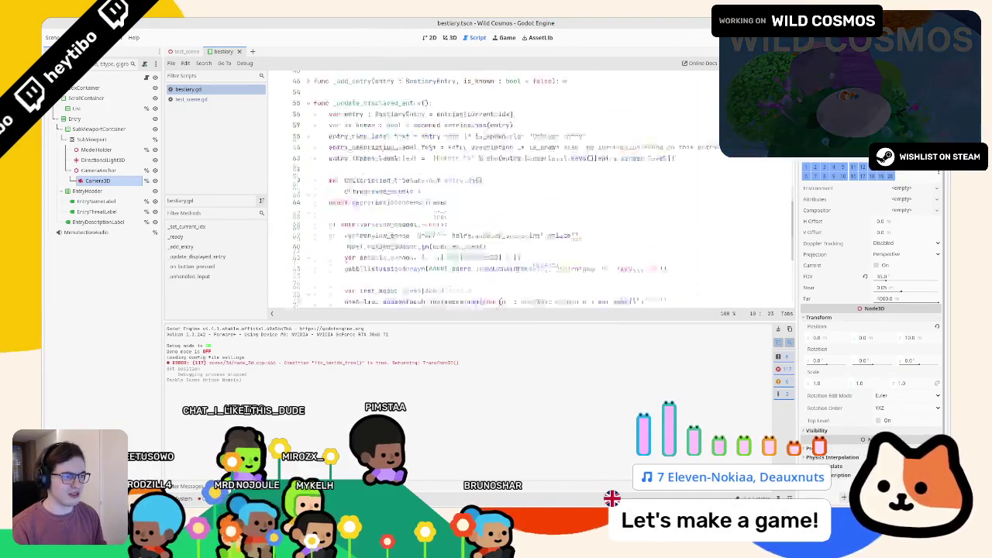
scroll(403, 208, down, 5)
Add a commented-out '#camera_3d.position.z =' line with a blank line above it.
click(403, 208)
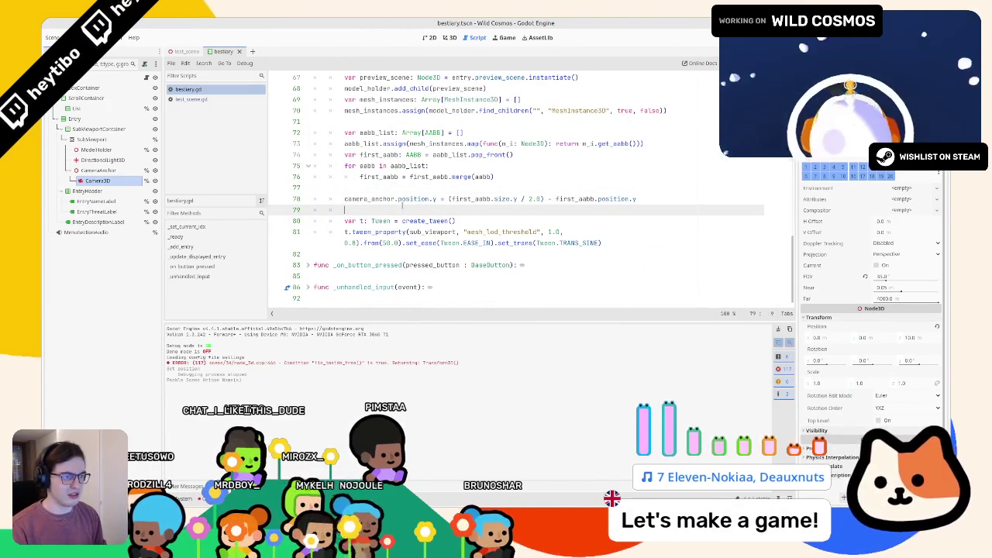
text(camera_3d.position.z )
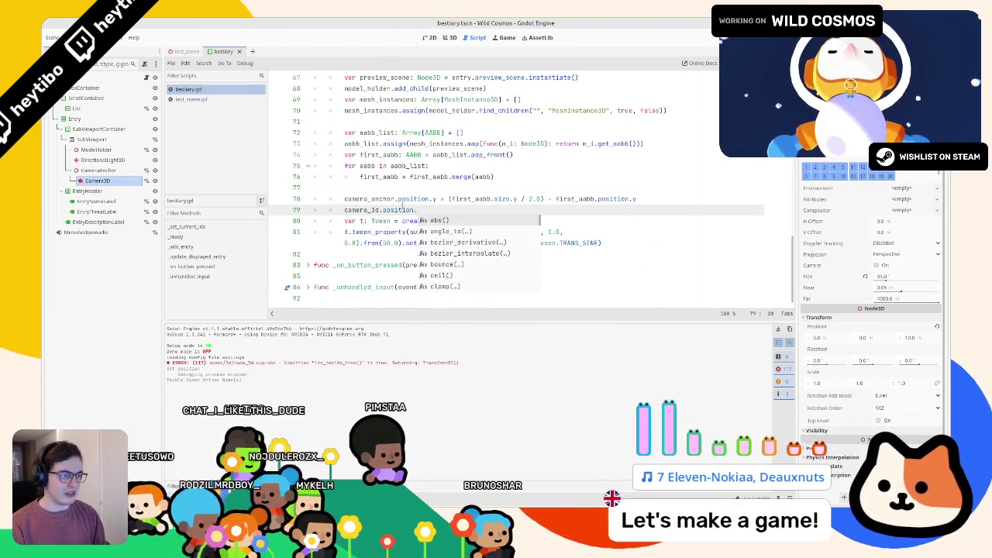
text(=)
key(Return)
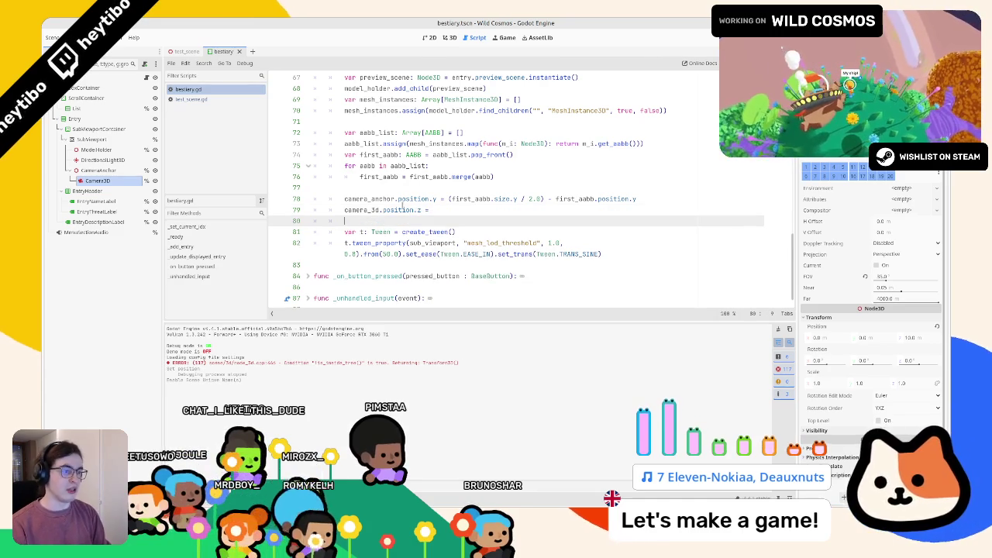
click(402, 206)
key(ctrl+space)
key(ctrl+l)
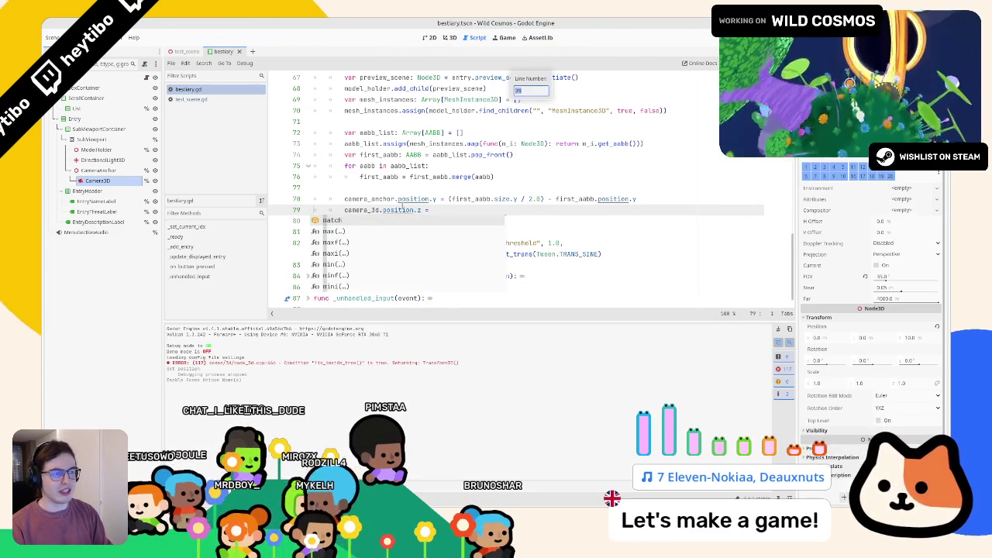
key(Escape)
key(ctrl+k)
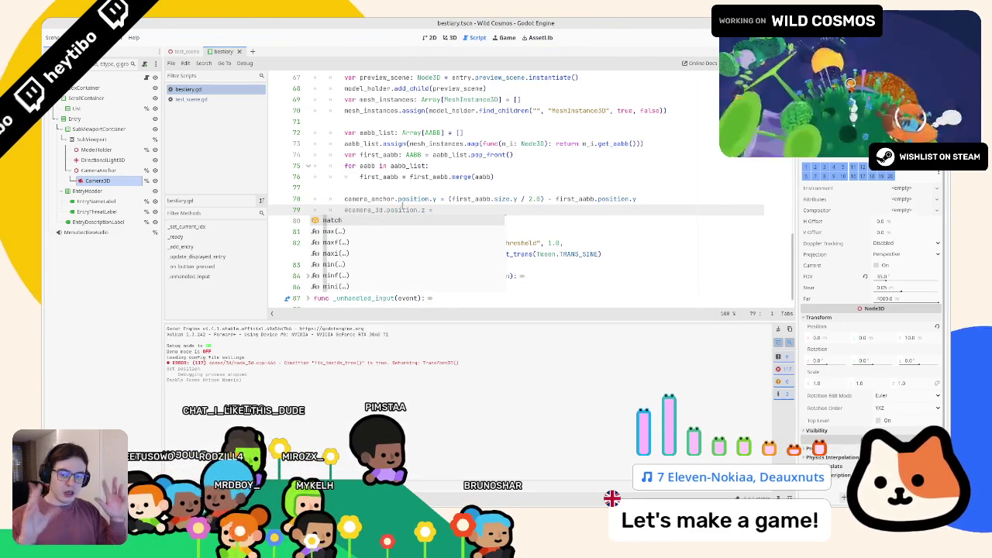
key(Escape)
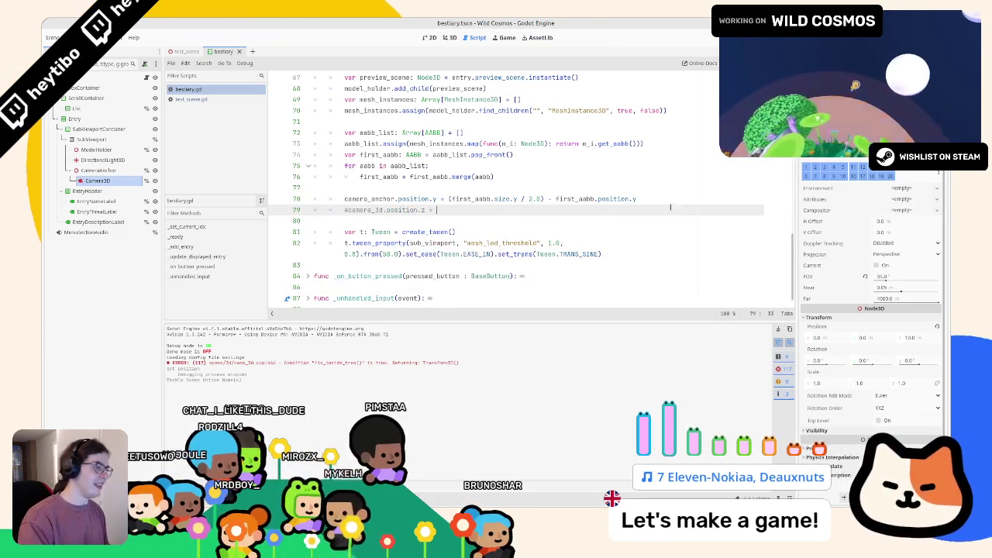
key(Up)
key(End)
key(Return)
Highlight the half-height term on line 78, then bring up the AABB class documentation.
scroll(859, 202, up, 2)
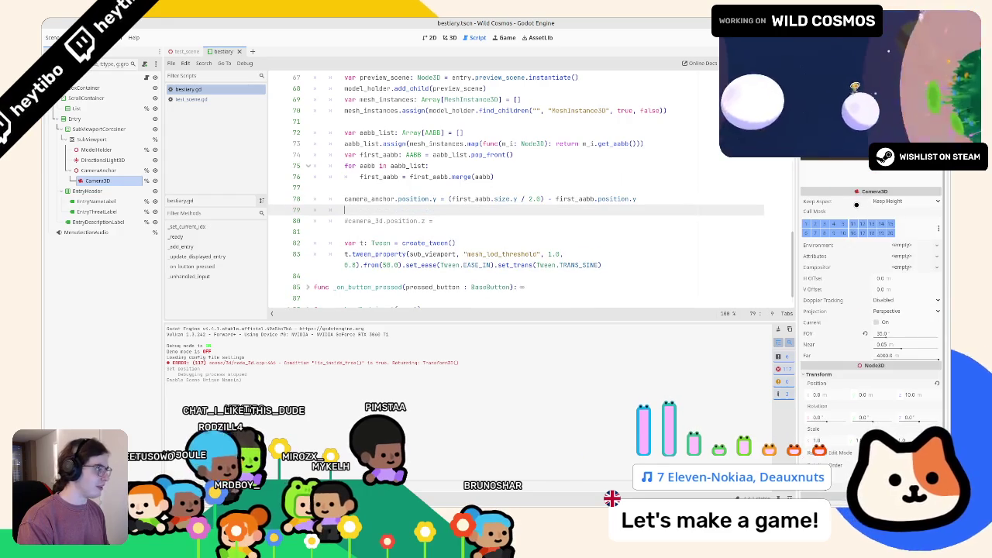
scroll(857, 205, down, 2)
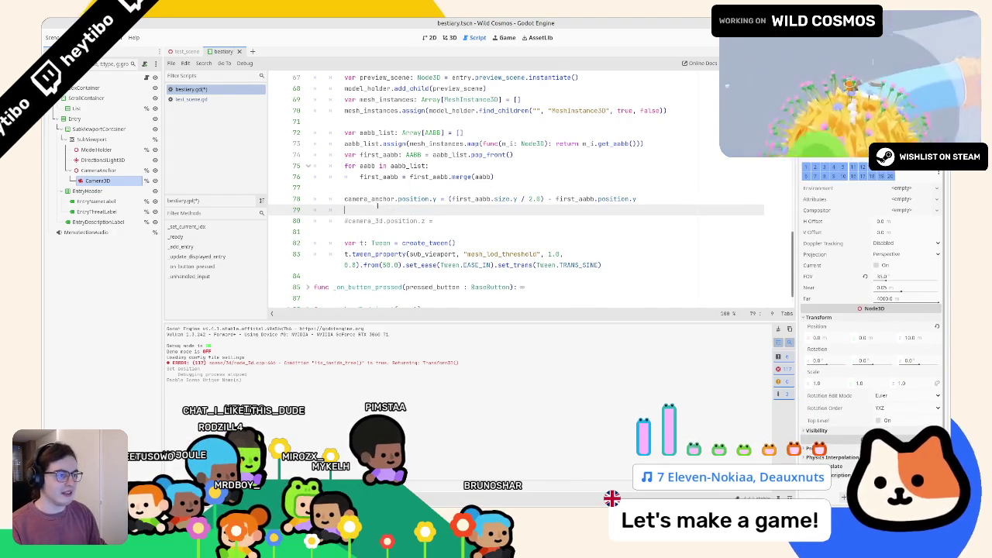
click(447, 198)
drag(448, 199, 556, 199)
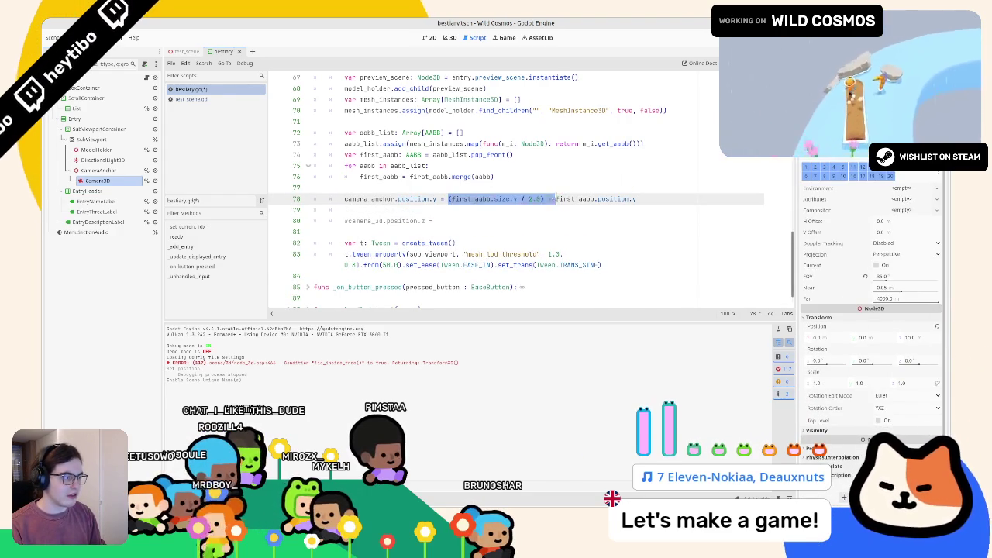
click(546, 198)
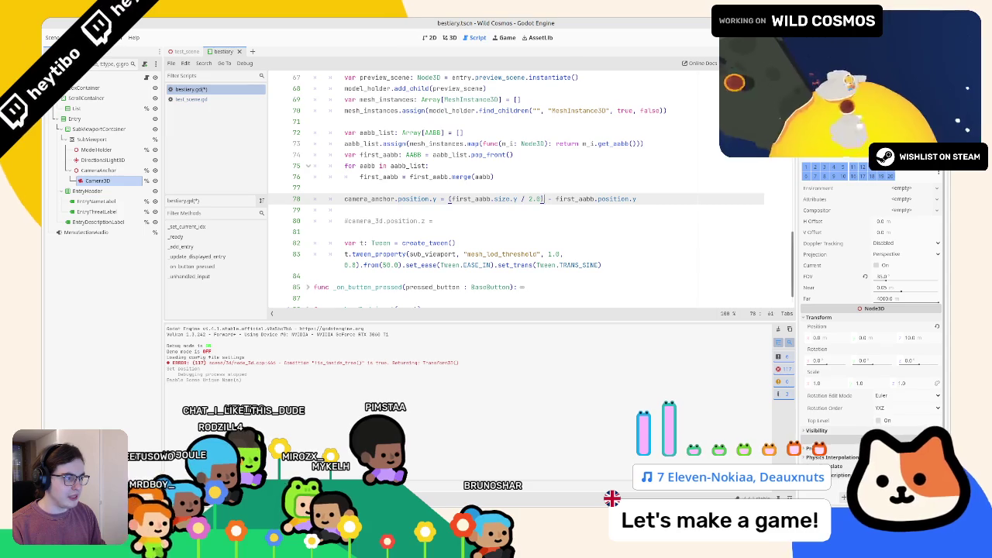
ctrl+click(413, 154)
Close test_scene.gd and read get_longest_axis() in the AABB reference.
middle_click(196, 100)
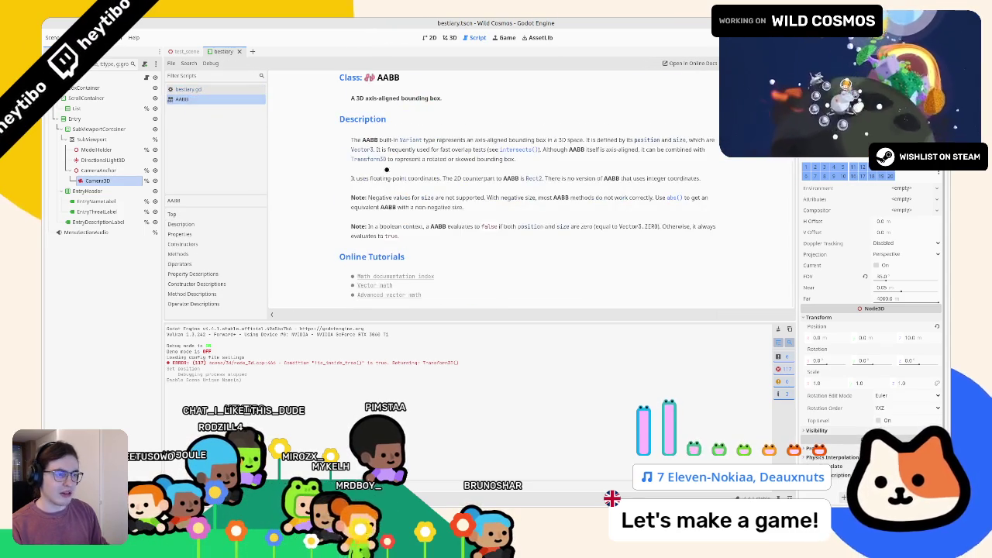
scroll(384, 174, down, 5)
scroll(373, 177, down, 2)
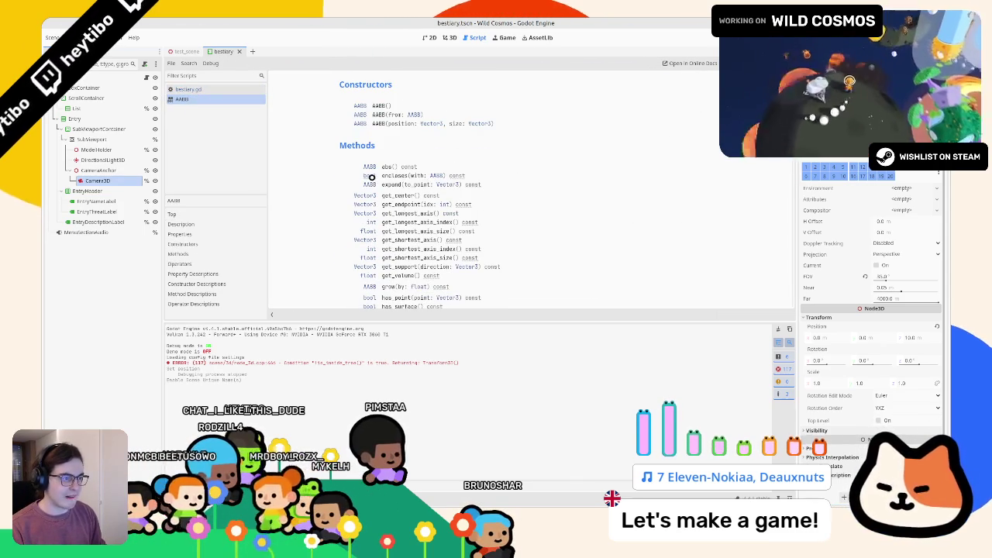
click(404, 214)
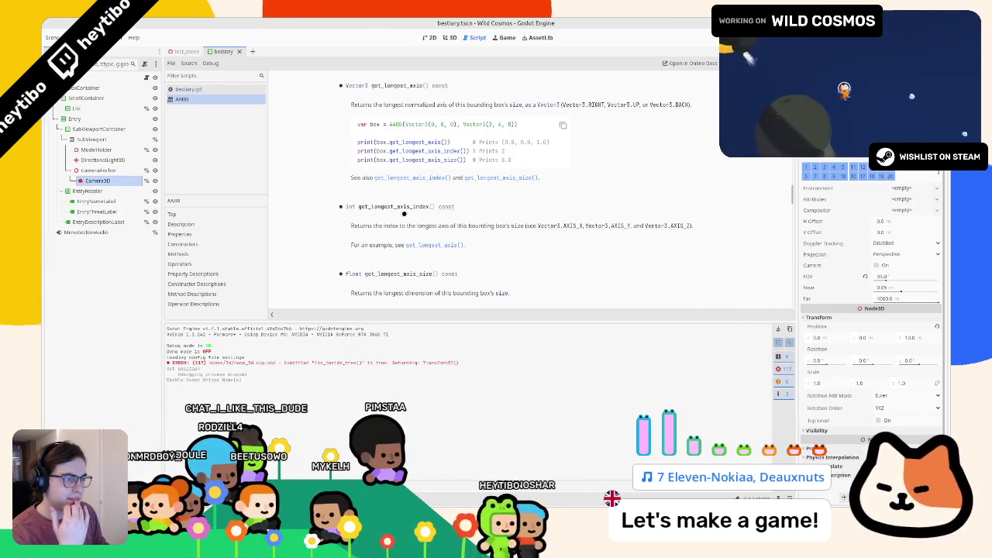
Read the AABB docs' get_longest_axis_size() description of the longest dimension.
scroll(404, 214, down, 3)
scroll(404, 211, down, 6)
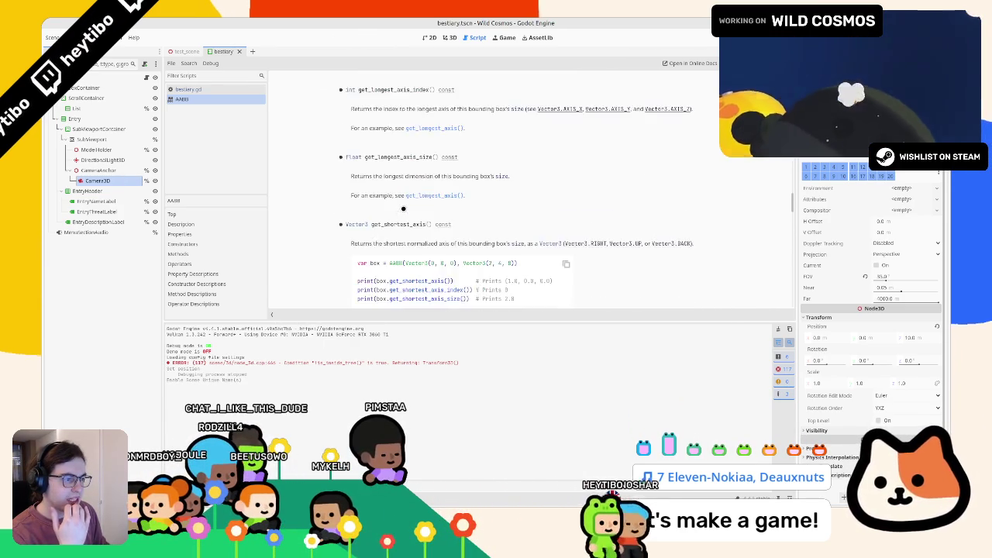
scroll(403, 208, down, 5)
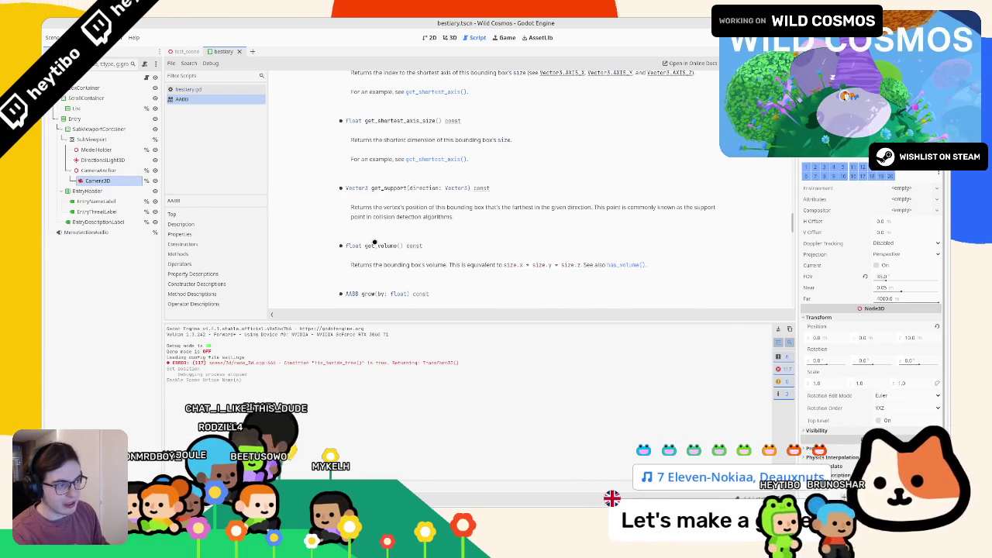
scroll(378, 235, down, 5)
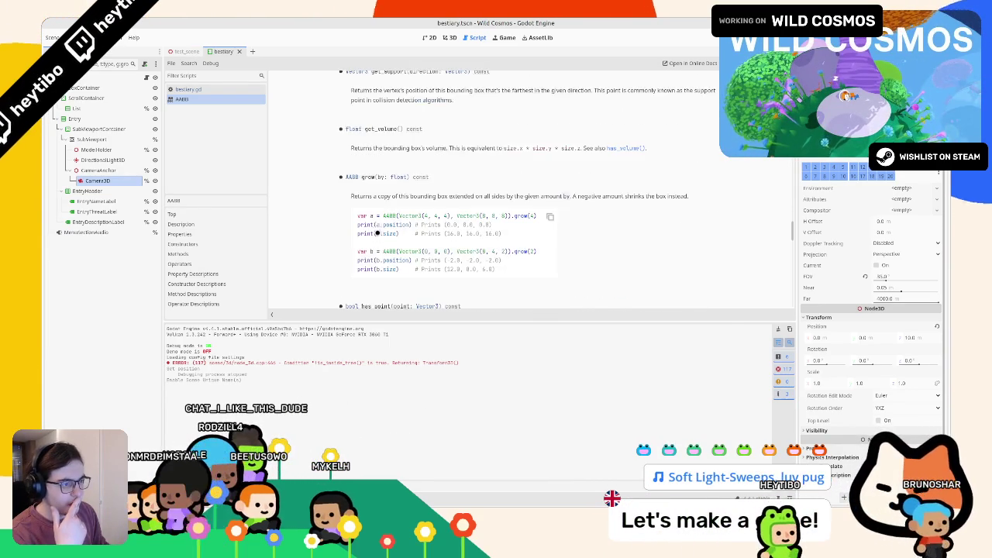
scroll(344, 257, down, 4)
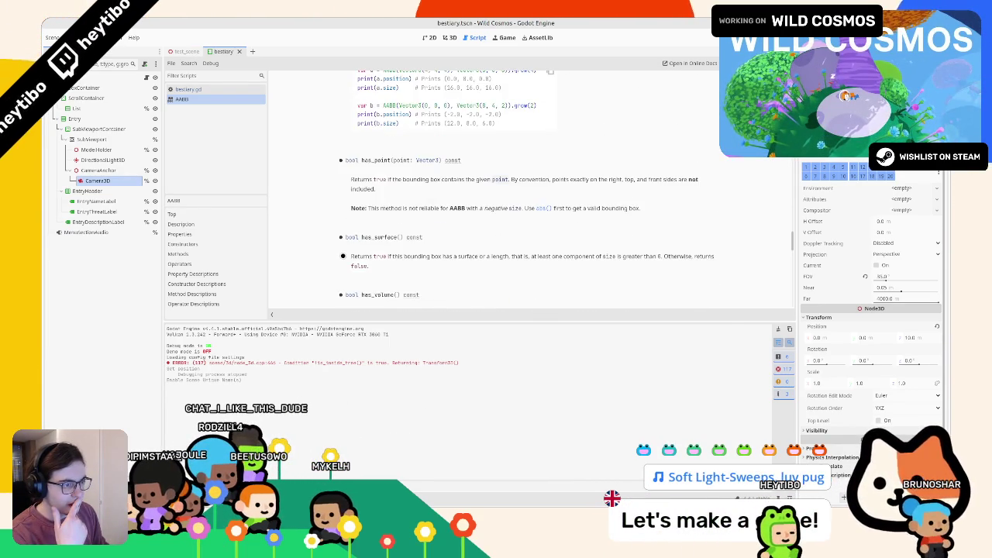
scroll(343, 255, down, 6)
scroll(342, 242, down, 5)
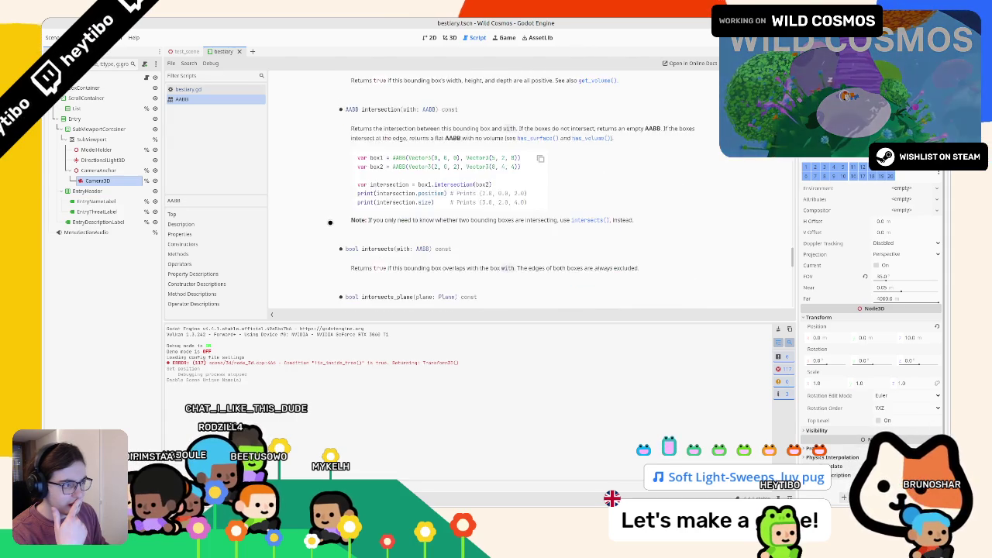
scroll(337, 220, up, 9)
scroll(338, 222, up, 10)
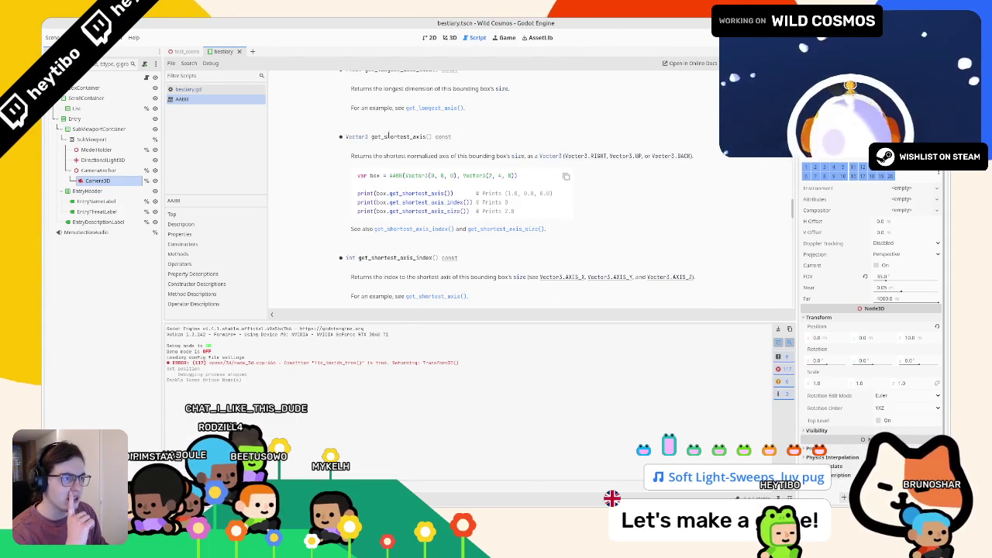
scroll(380, 138, up, 2)
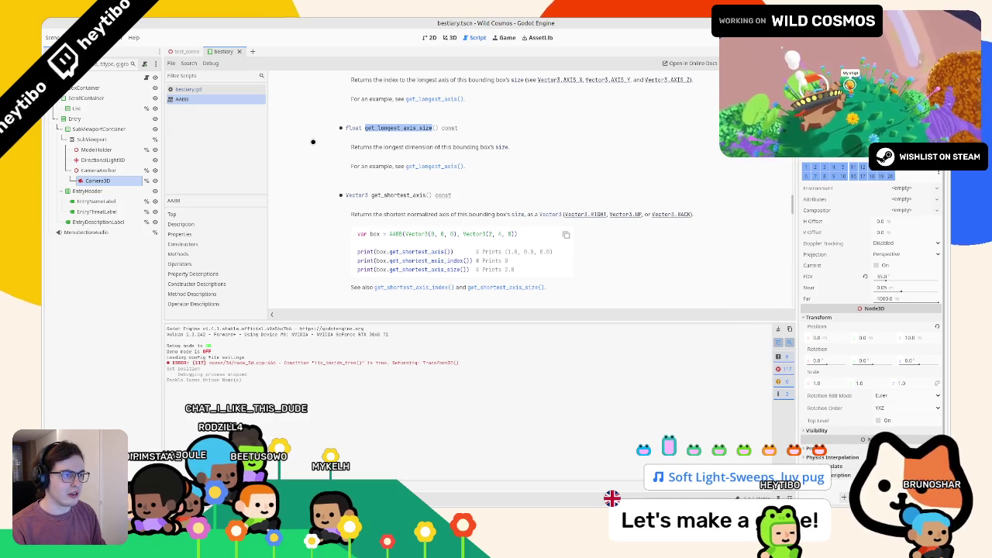
drag(374, 147, 409, 147)
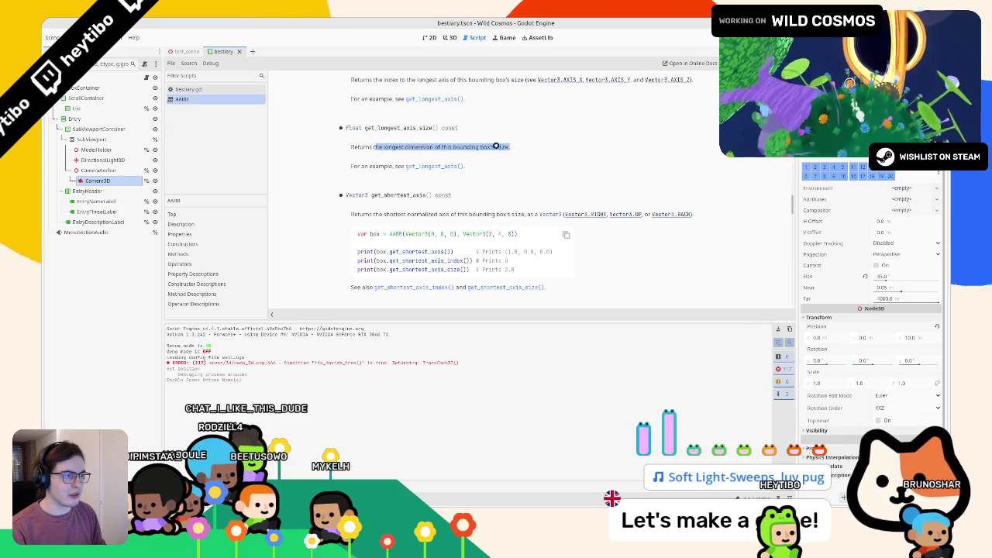
click(411, 130)
Back in bestiary.gd, target line 79's get_longest_axis_size() print call to prefix it with first_aabb.
click(219, 90)
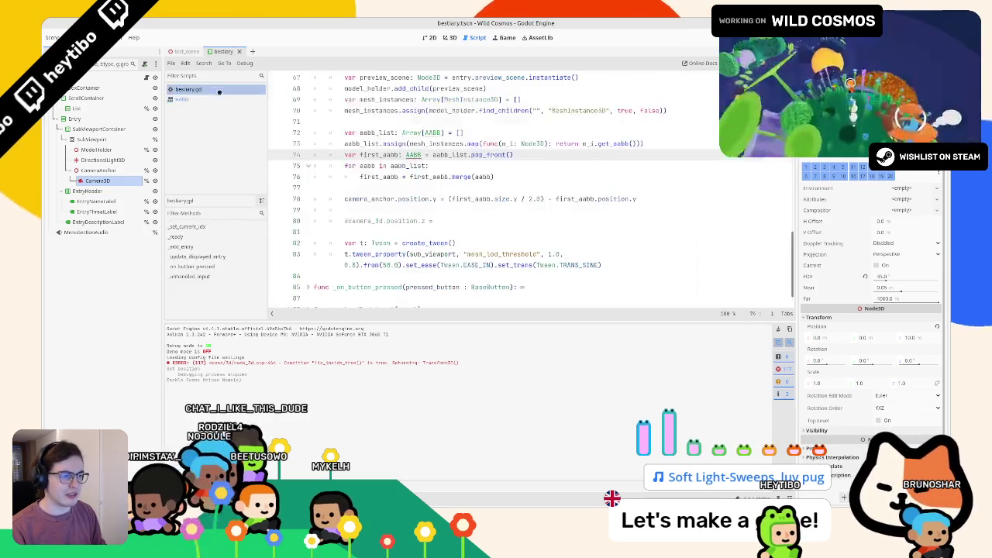
click(434, 221)
click(457, 208)
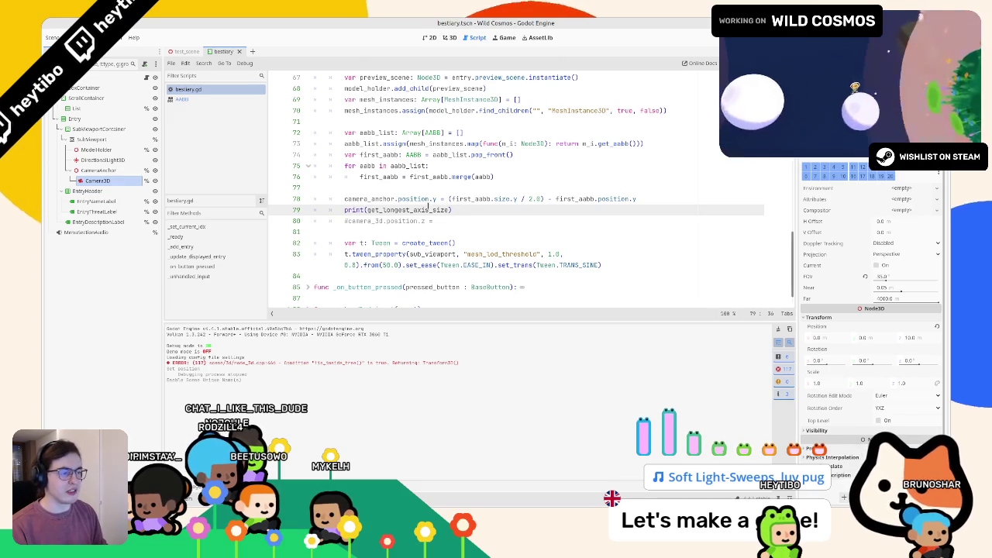
click(496, 199)
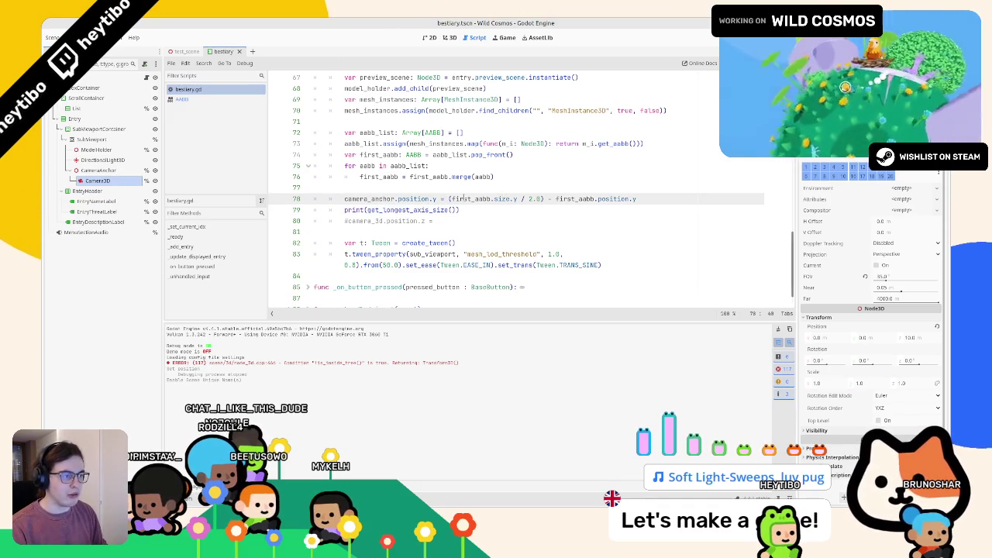
click(368, 209)
text(first_aabb)
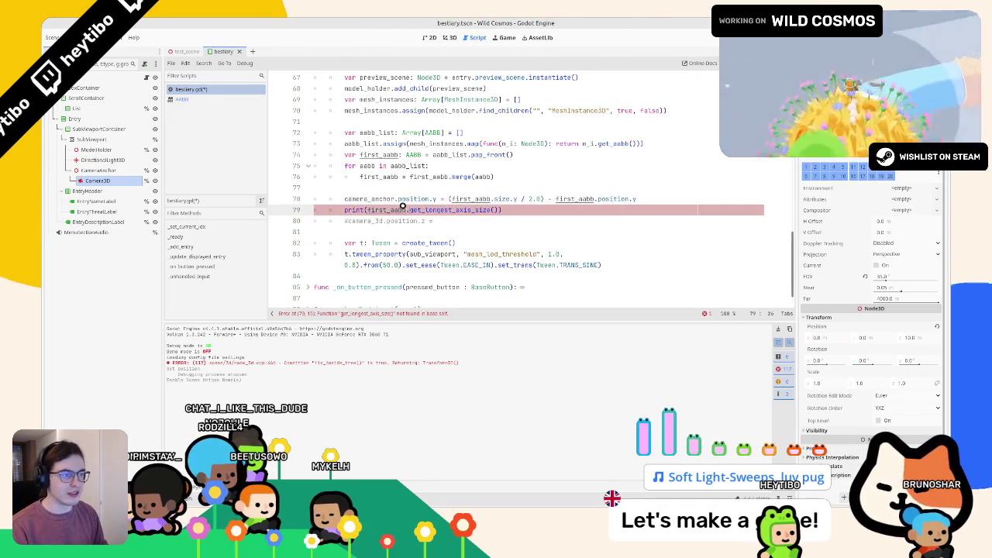
Run the game and browse the Bestiary previews: Pygmy Helmethead, Bearded Gecko, Water Eel, Crested Dodo chicks, Crested Dodo.
text(.)
key(F6)
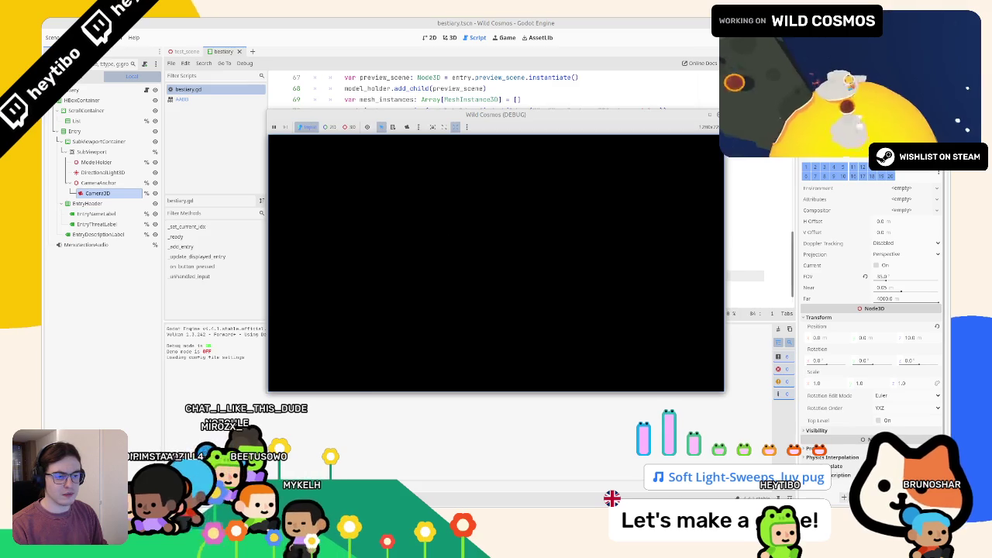
key(Tab)
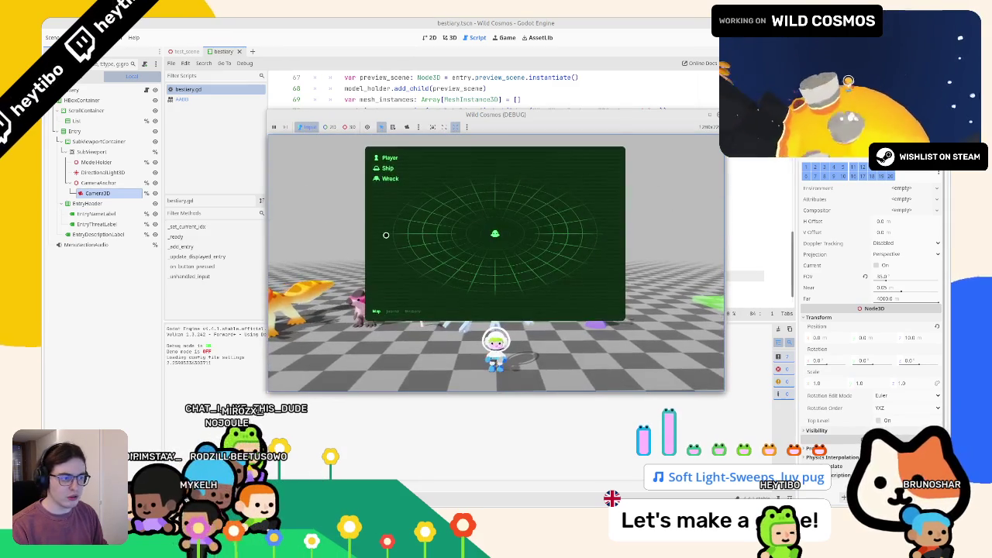
click(407, 309)
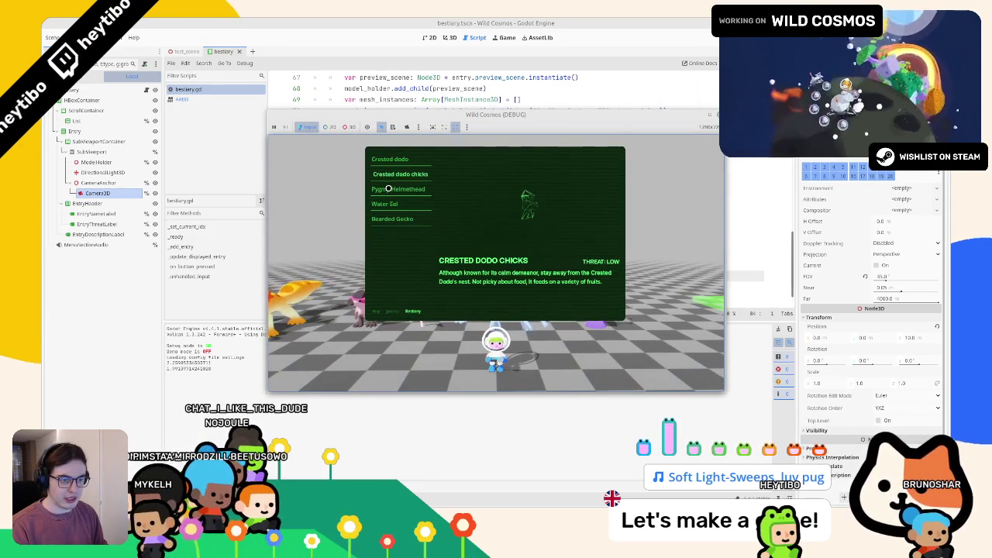
click(388, 188)
click(379, 219)
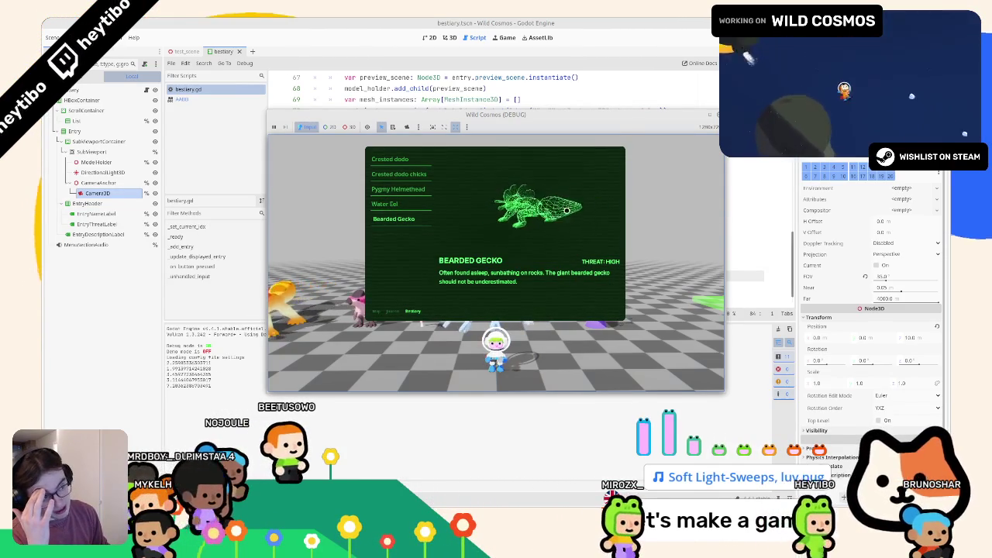
click(394, 205)
click(397, 188)
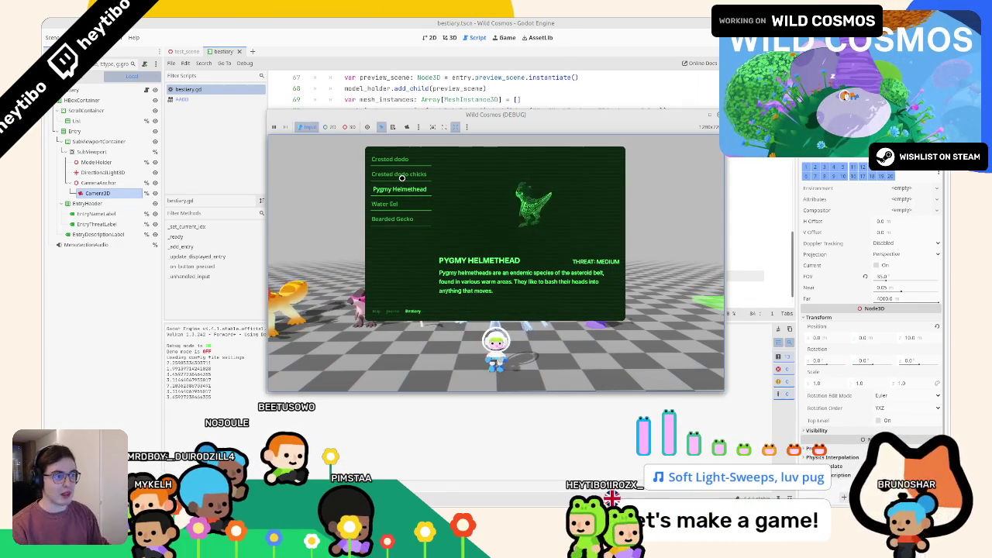
click(402, 175)
click(390, 159)
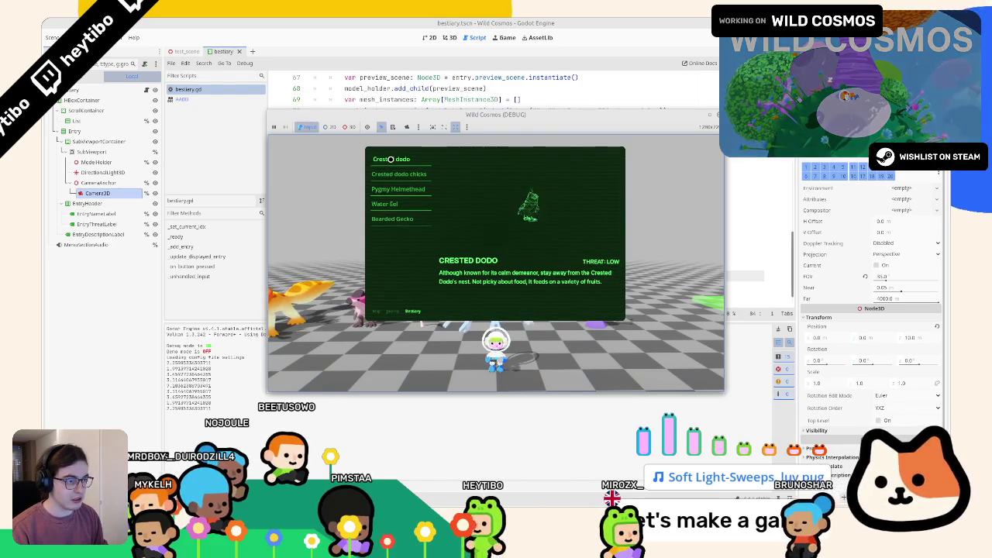
Move the preview camera's z position from 10.0 to 4.08 and recheck the Crested Dodo previews.
right_click(436, 118)
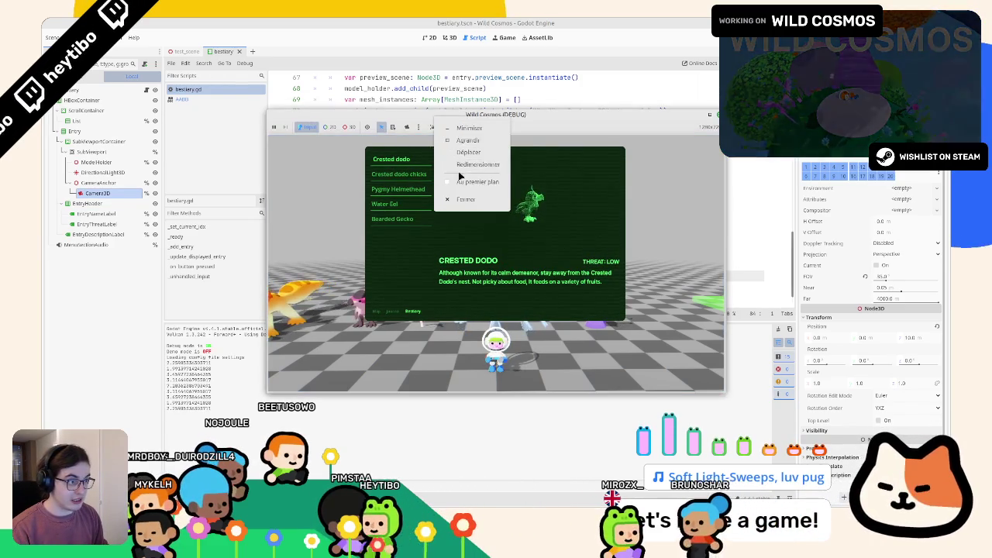
click(462, 181)
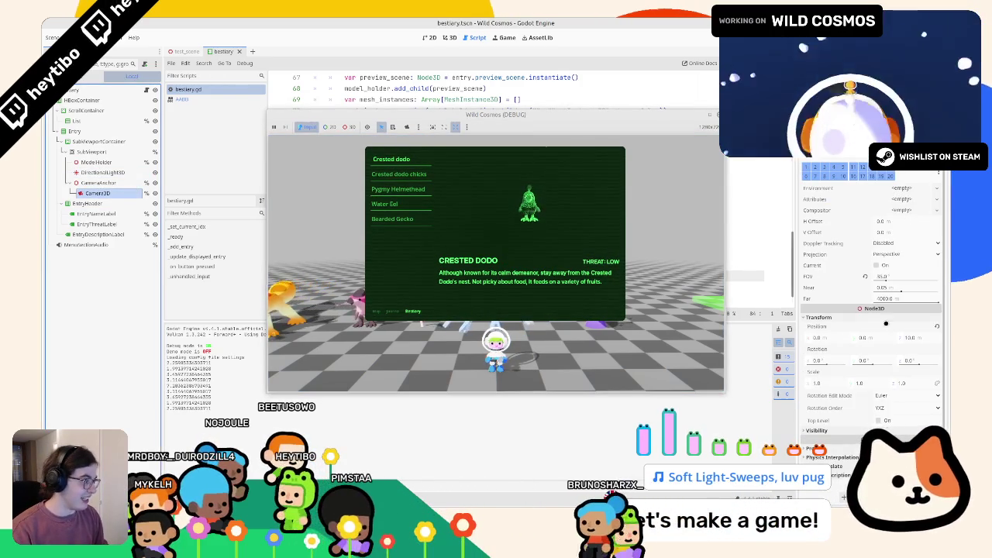
drag(919, 337, 950, 340)
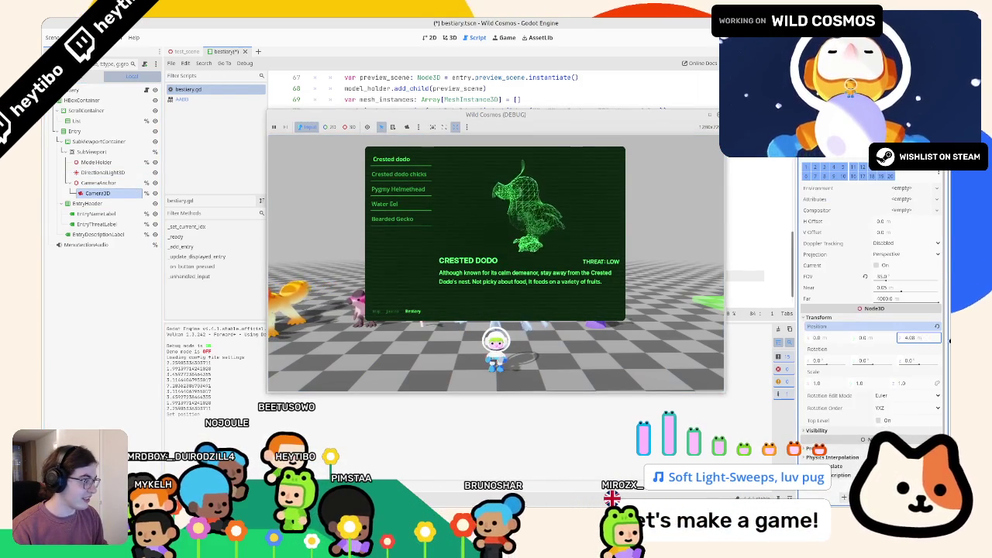
click(393, 174)
click(392, 159)
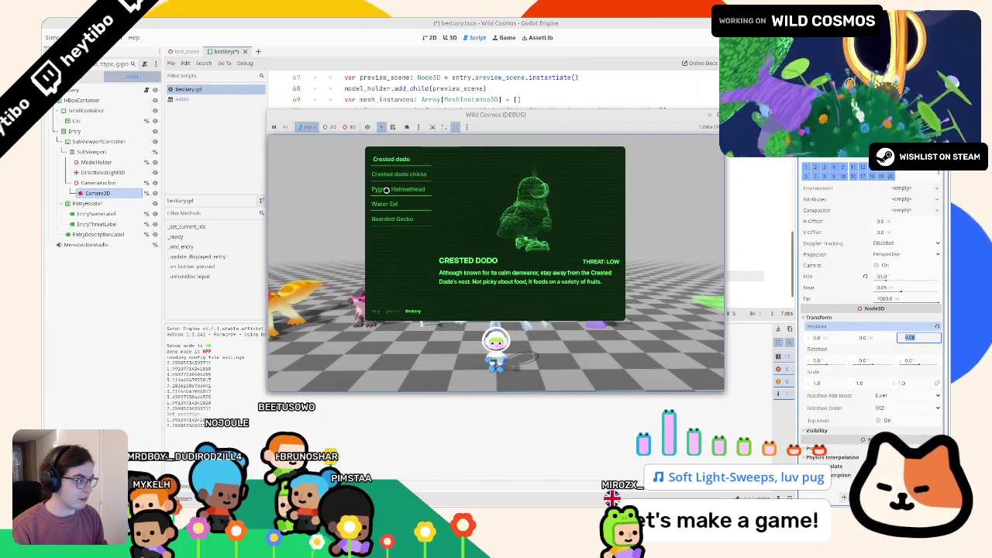
Replace the debug print with camera_3d.position.z = first_aabb.get_longest_axis_size() * 1.5 and save bestiary.gd.
key(F5)
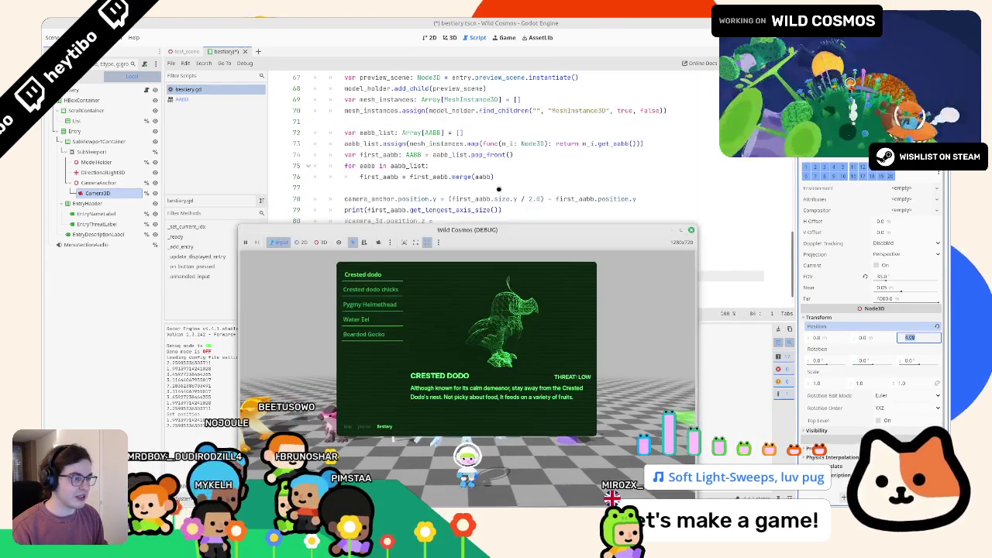
scroll(499, 188, down, 2)
click(390, 188)
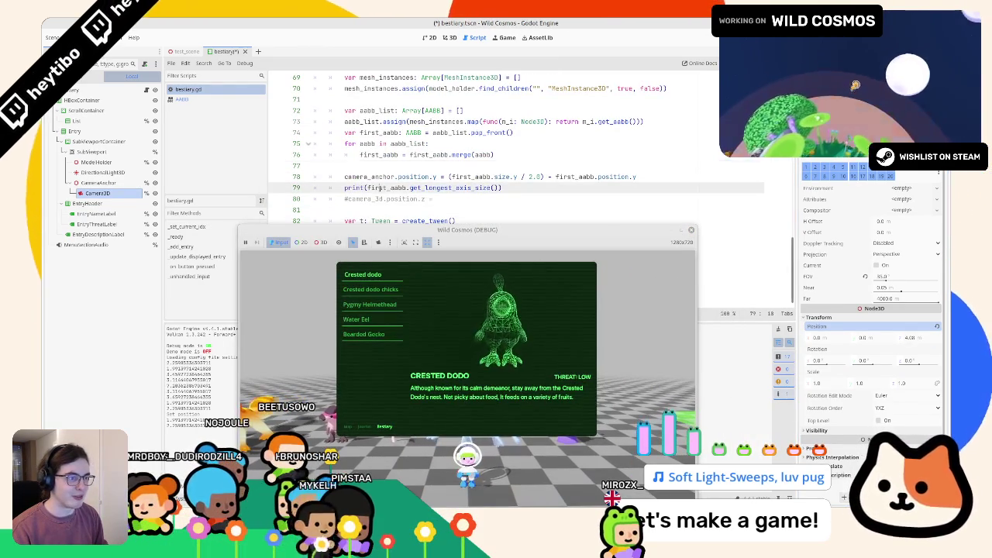
drag(367, 188, 500, 188)
triple_click(448, 187)
key(BackSpace)
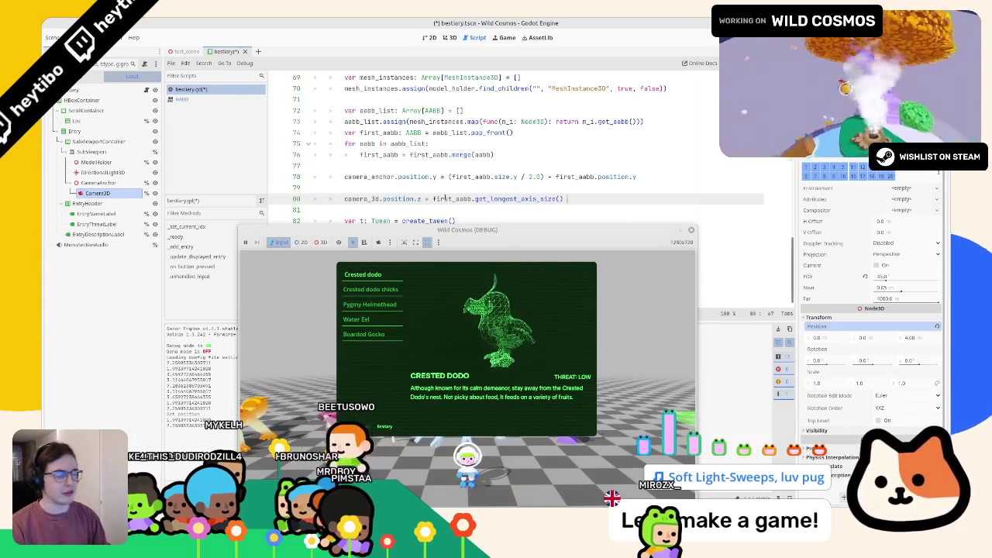
text(* 1.5)
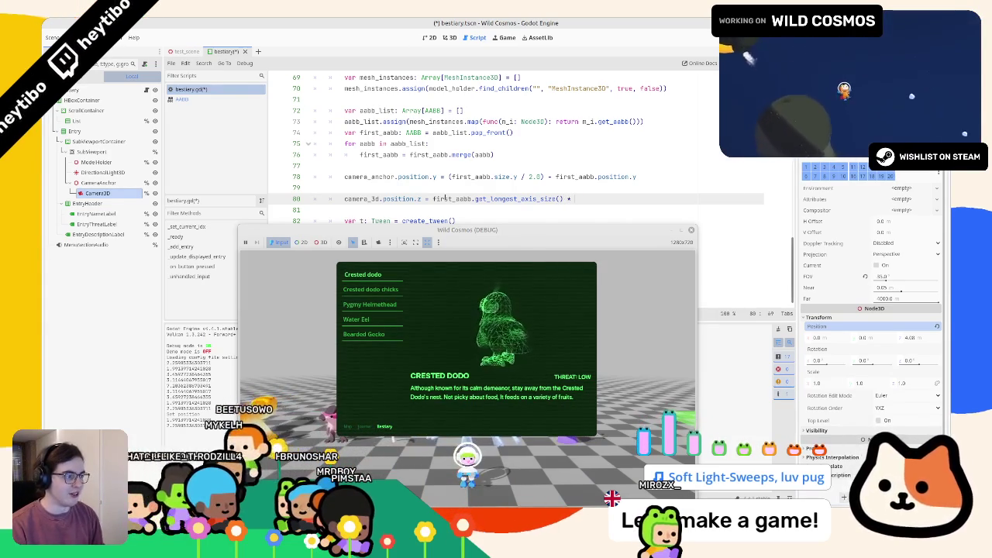
key(ctrl+s)
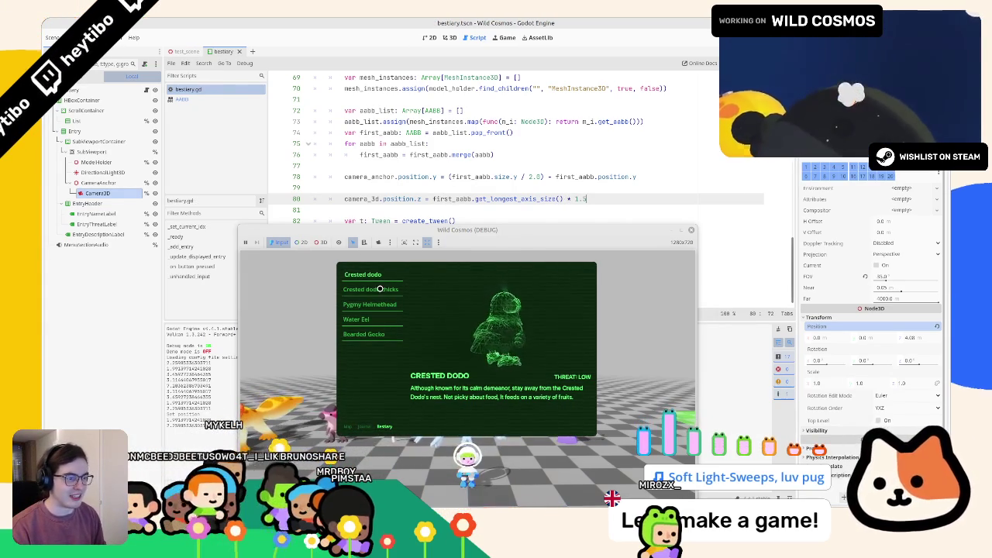
Compare the Crested Dodo chicks, Pygmy Helmethead, Water Eel, Bearded Gecko and Crested Dodo previews, then close the game.
click(380, 289)
click(380, 304)
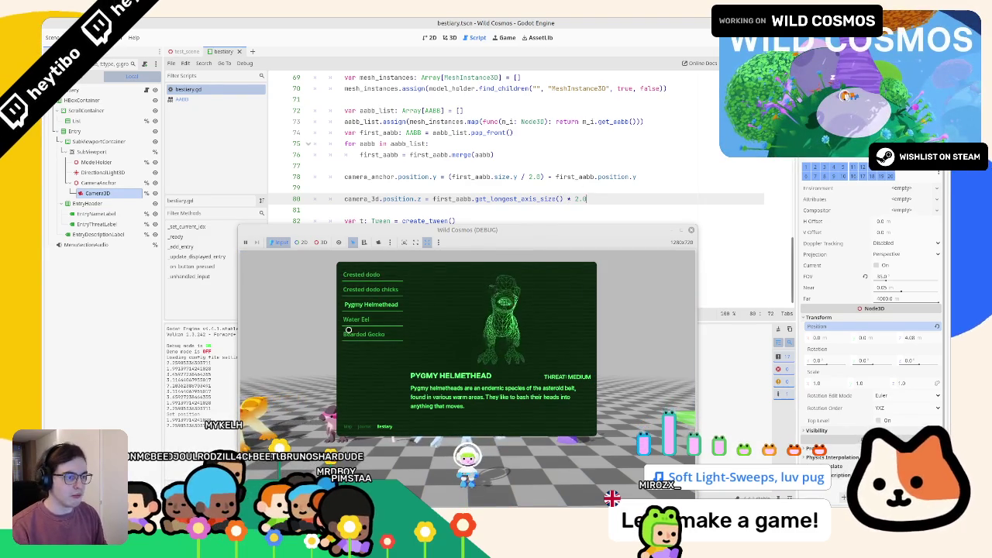
click(371, 289)
click(371, 304)
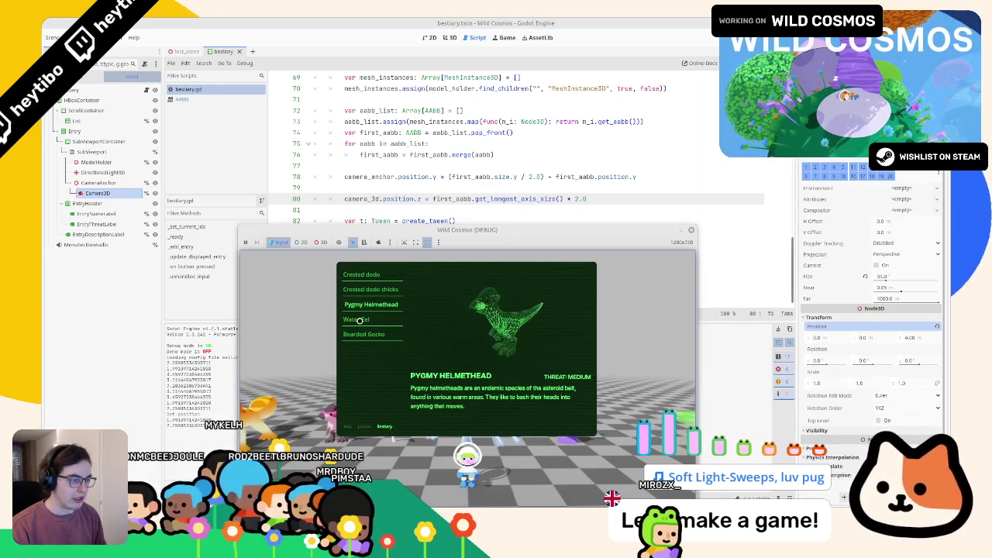
click(359, 320)
click(360, 334)
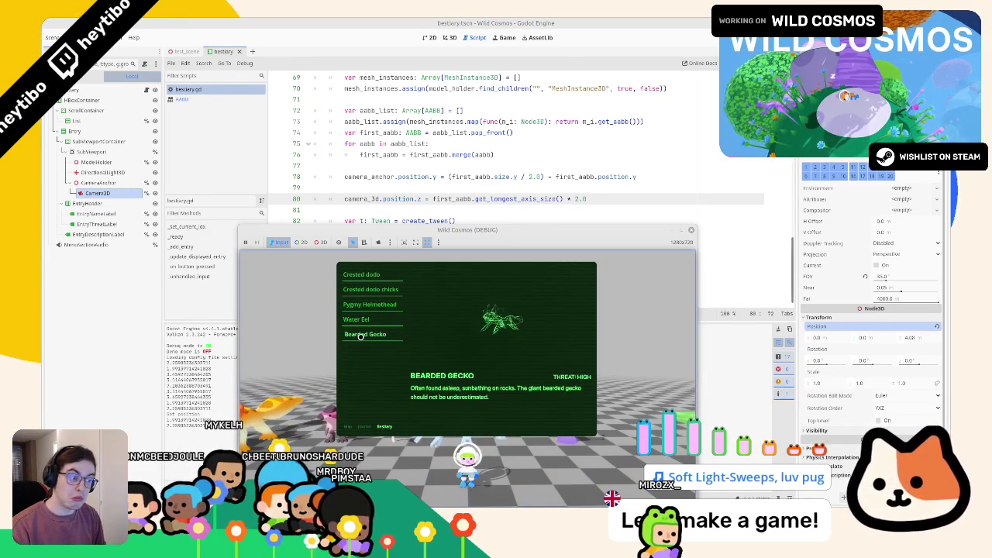
click(361, 320)
click(369, 304)
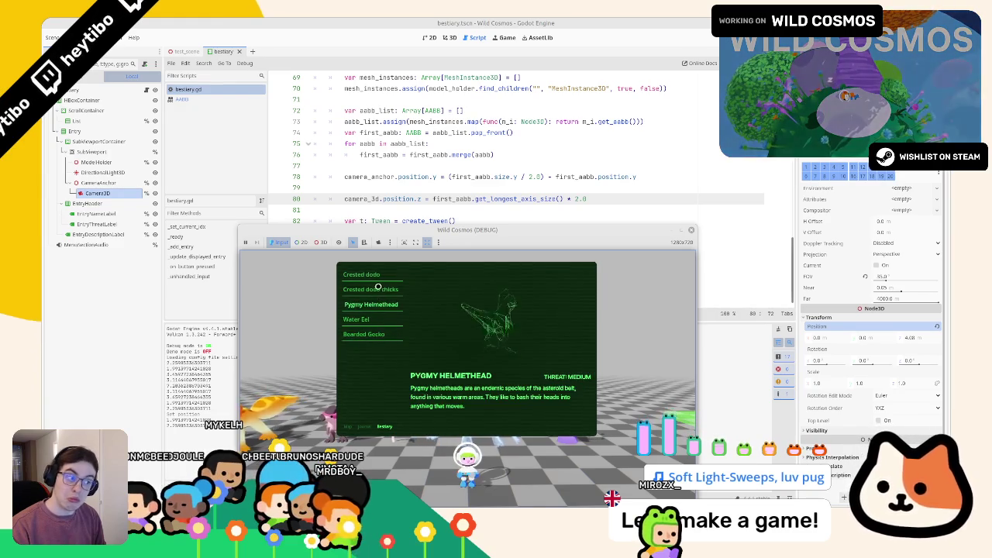
click(378, 275)
click(690, 230)
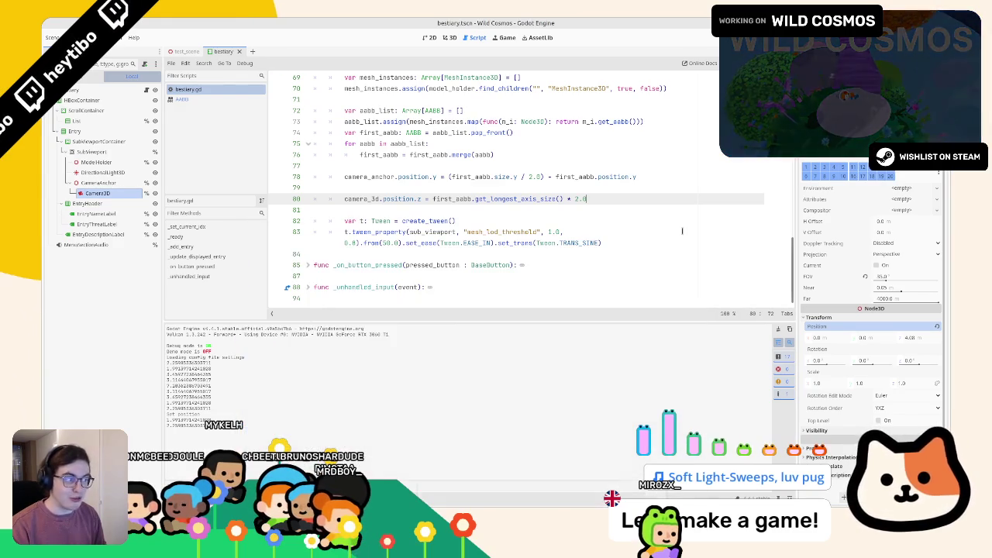
Relaunch with the saved script, review each preview, rotating the Bearded Gecko sideways, then shrink the game window.
key(F6)
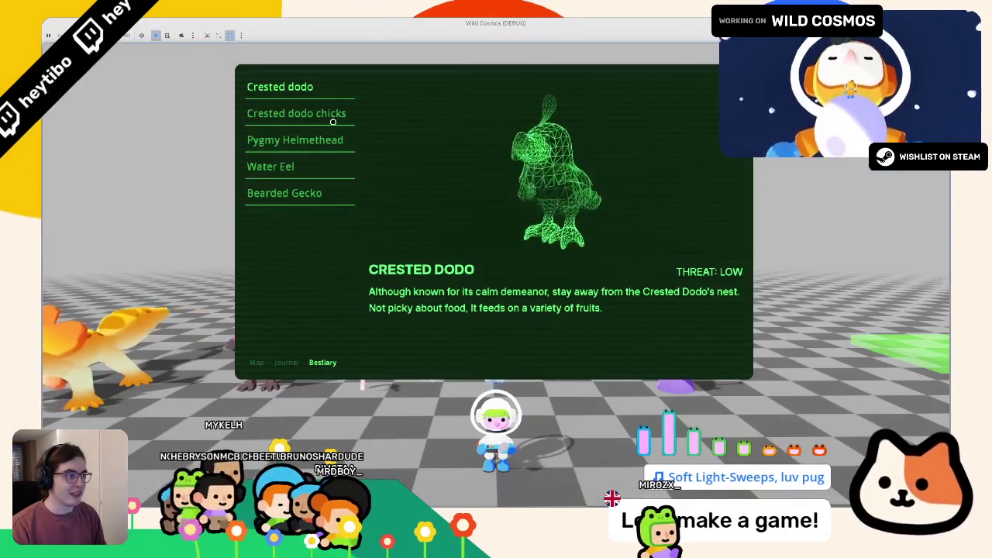
click(302, 114)
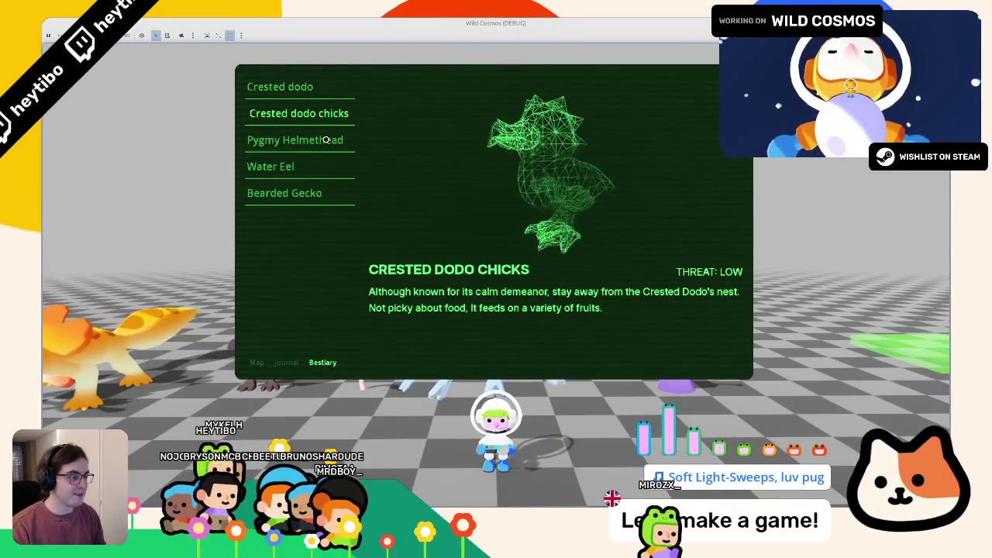
click(325, 139)
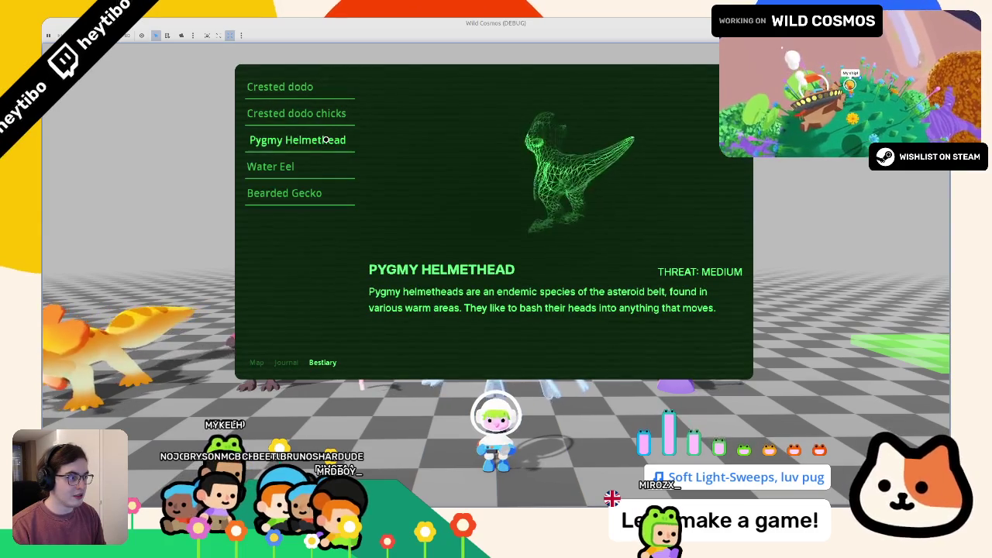
click(275, 166)
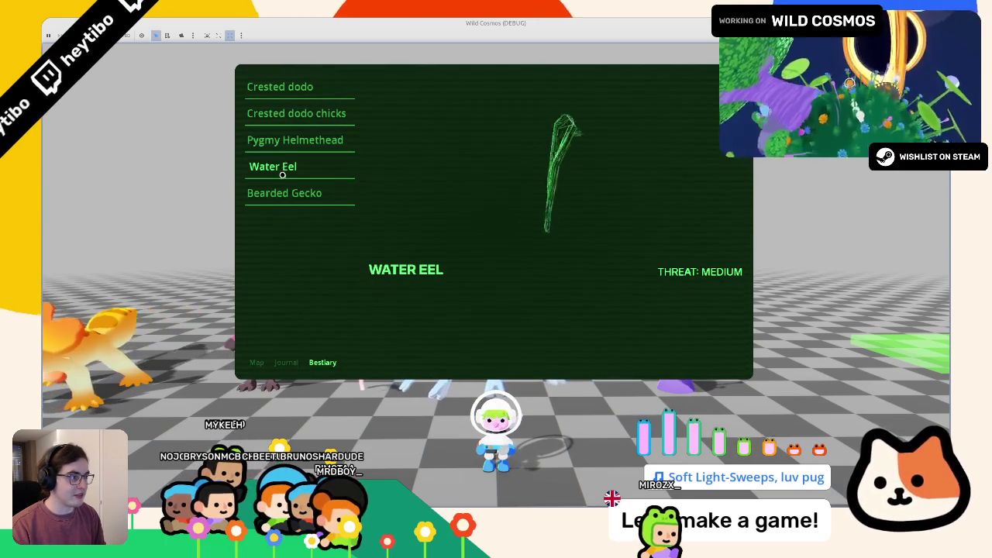
click(284, 193)
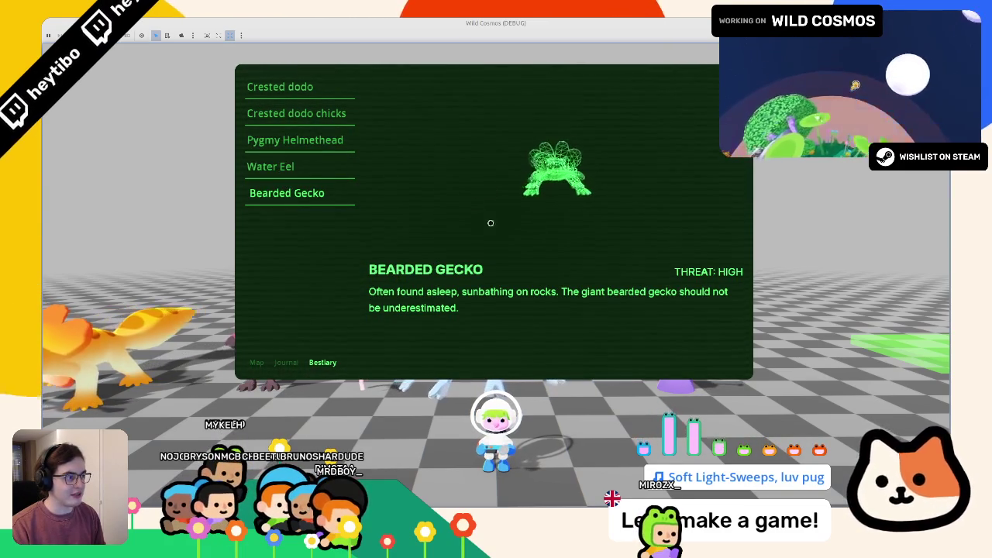
drag(465, 206, 593, 244)
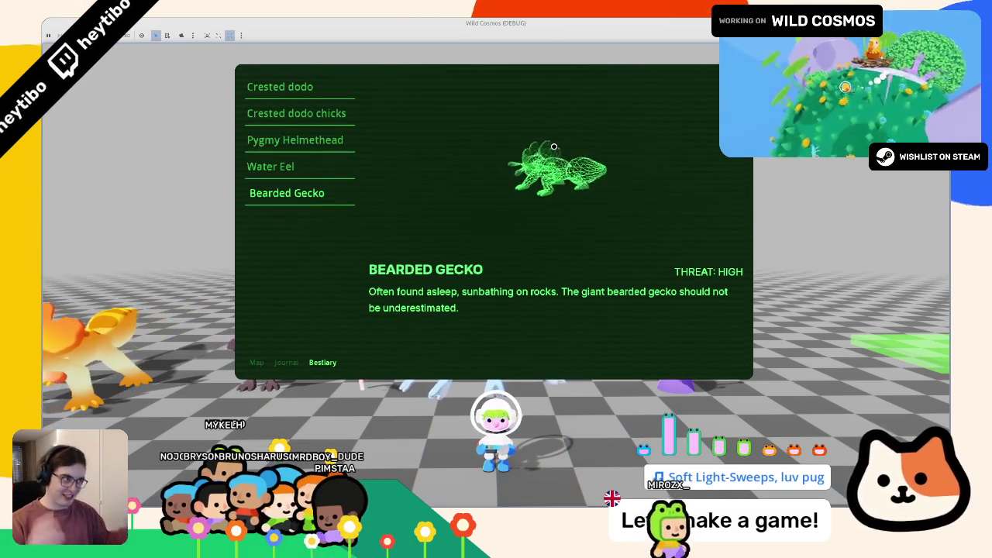
click(295, 140)
click(298, 102)
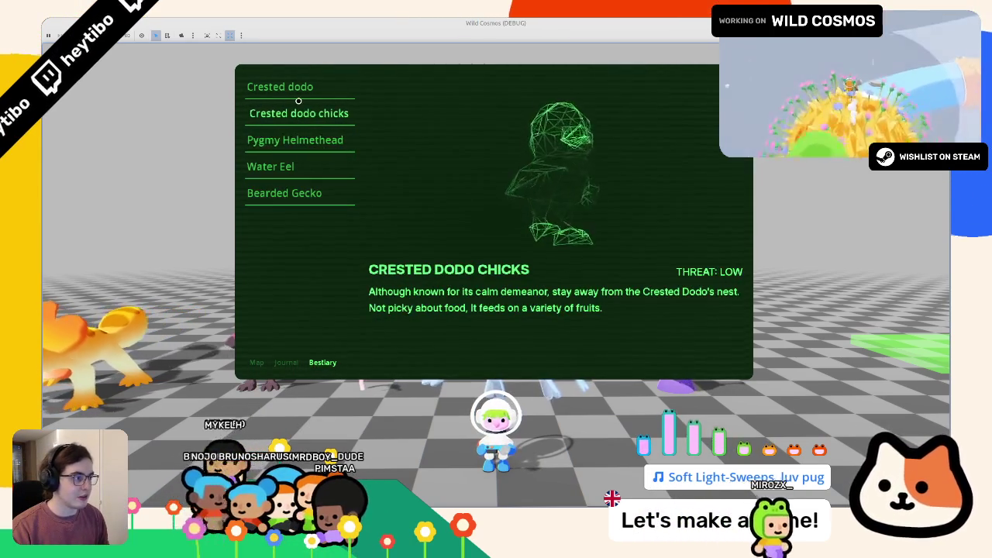
click(276, 166)
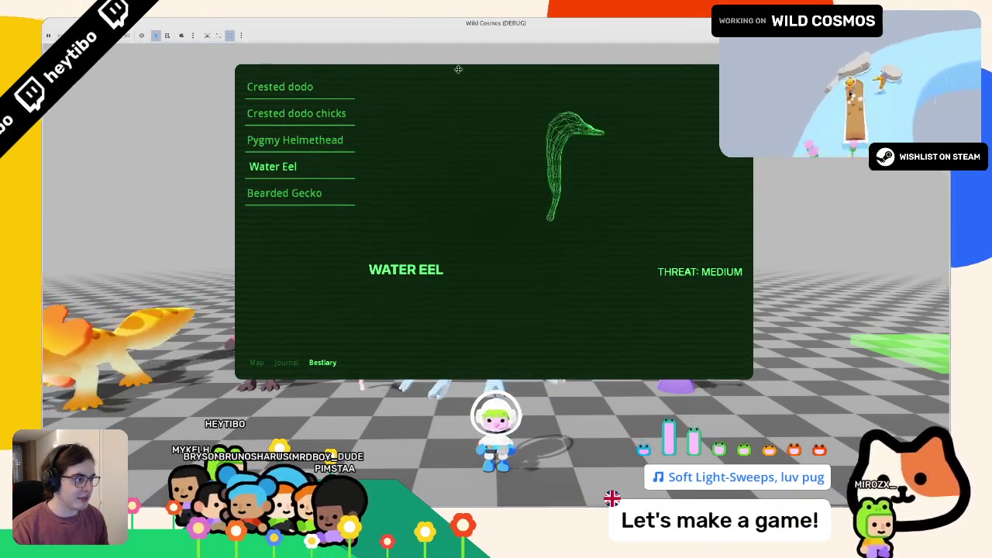
mouse_move(458, 69)
mouse_down()
mouse_move(401, 183)
mouse_move(439, 271)
mouse_move(458, 275)
mouse_up()
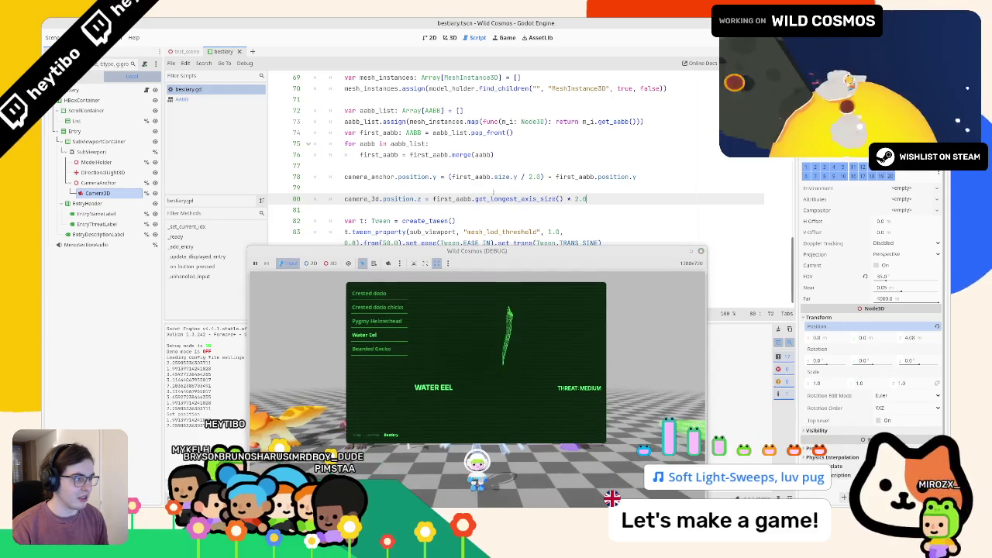
Wrap line 80's camera distance expression in clamp(..., 1.0, 10.0).
drag(433, 198, 639, 201)
key(Left)
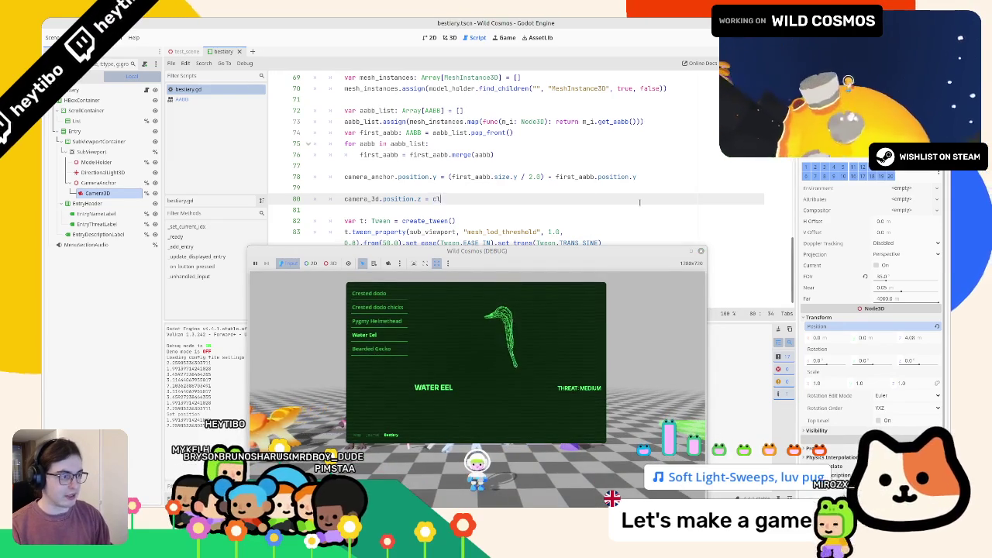
text(clamp(first_aabb.get_longest_axis_size() * 2.0)
key(End)
text(, 1.0)
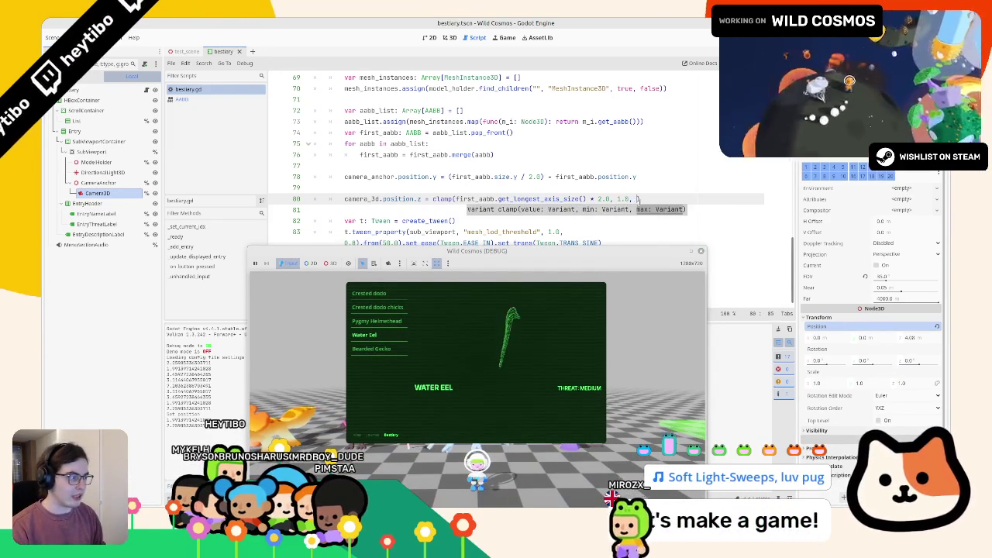
text(, 10.0)
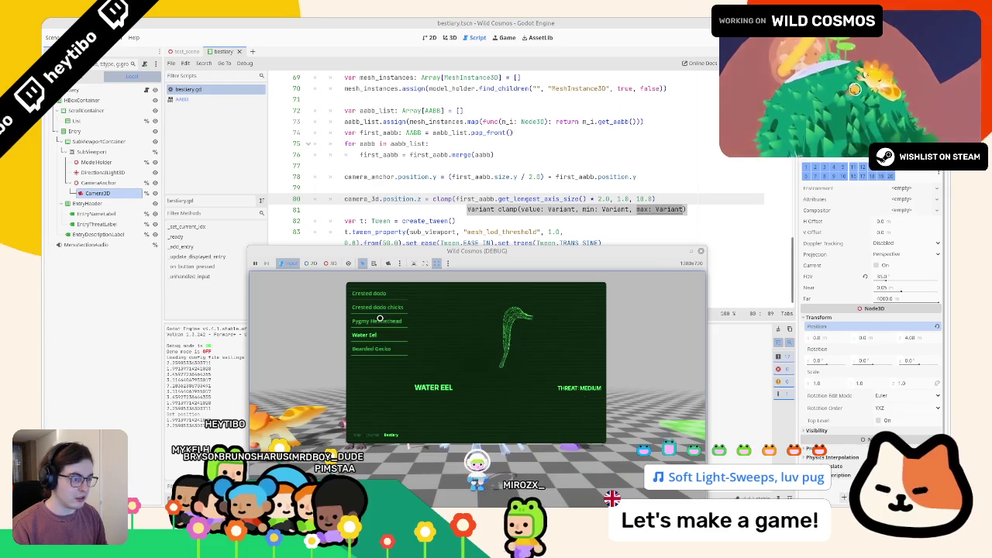
Recheck the Bearded Gecko, Crested Dodo chicks and Crested Dodo previews in the running game.
click(370, 349)
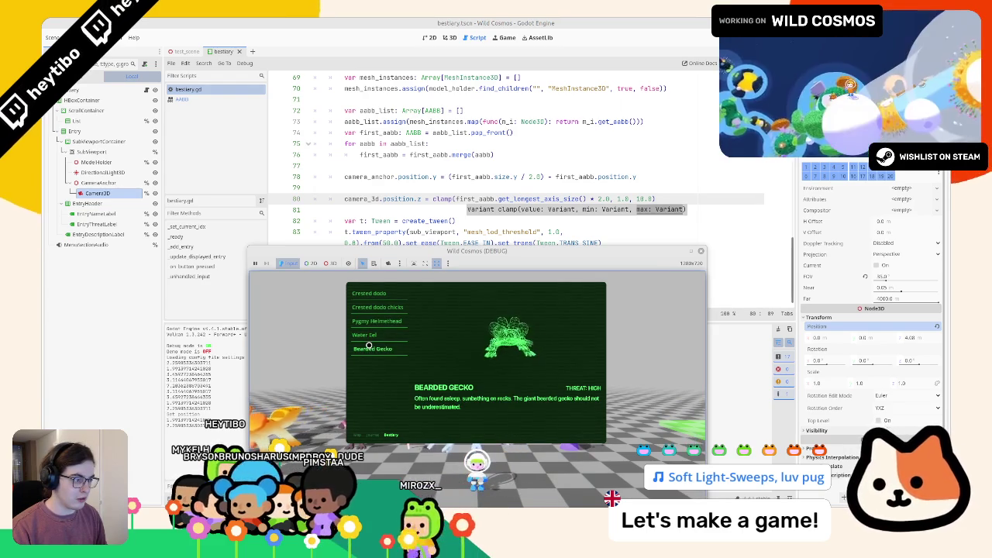
click(381, 306)
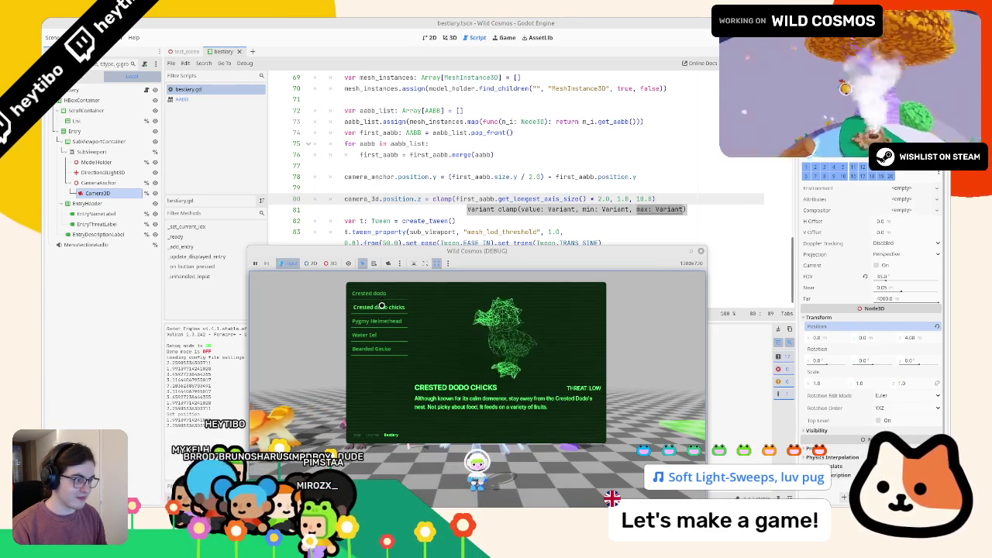
click(375, 294)
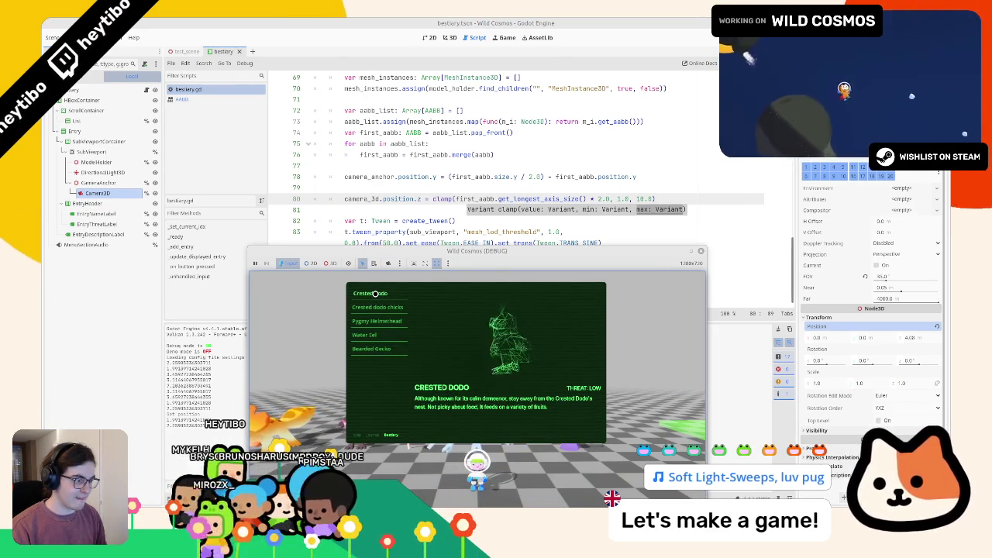
Maximize the game window and step through all five creature previews, from Crested Dodo to Bearded Gecko.
double_click(652, 251)
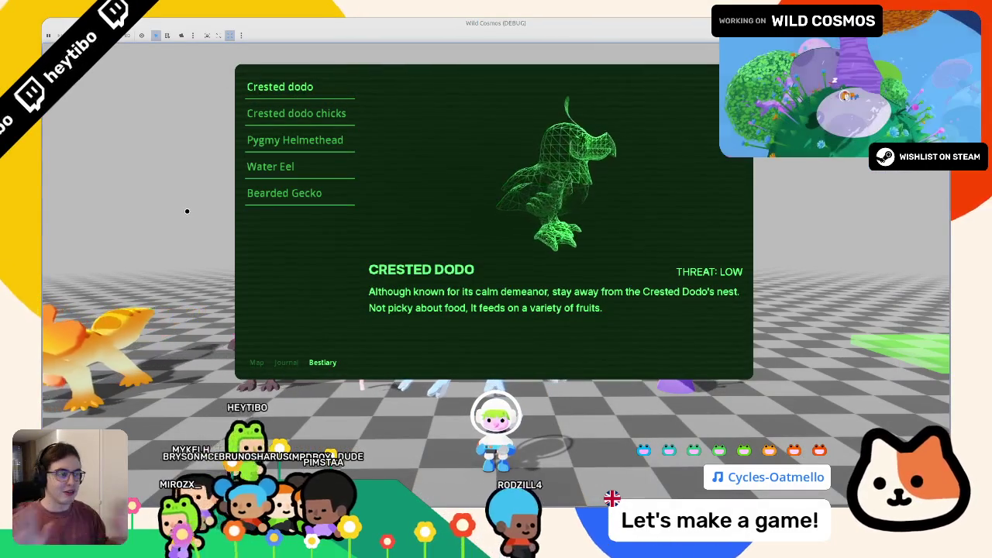
key(Down)
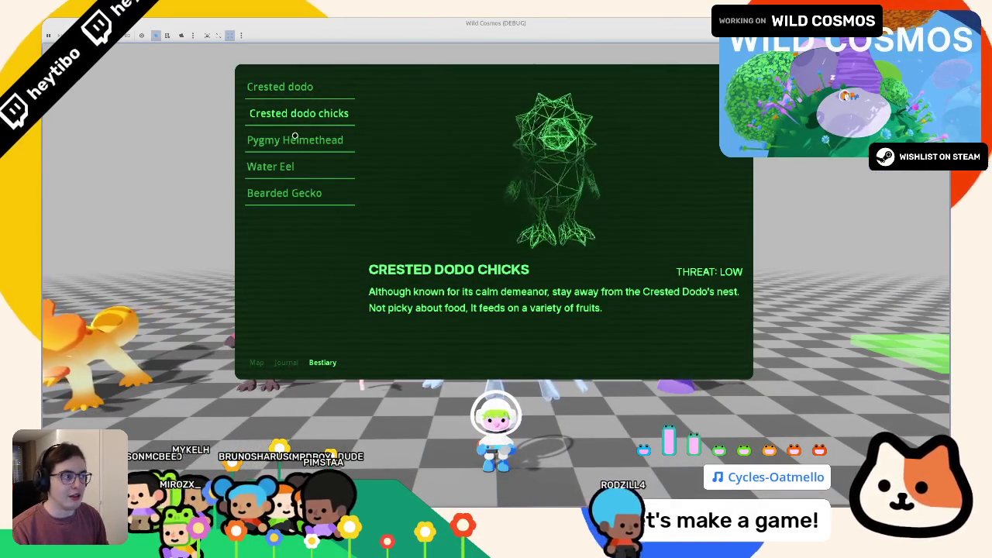
key(Down)
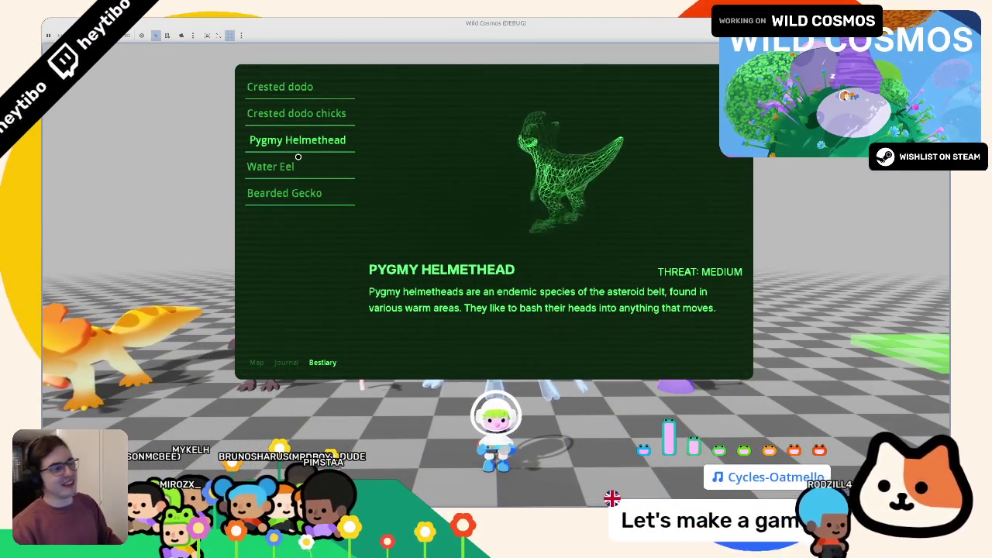
click(332, 166)
key(Down)
key(Up)
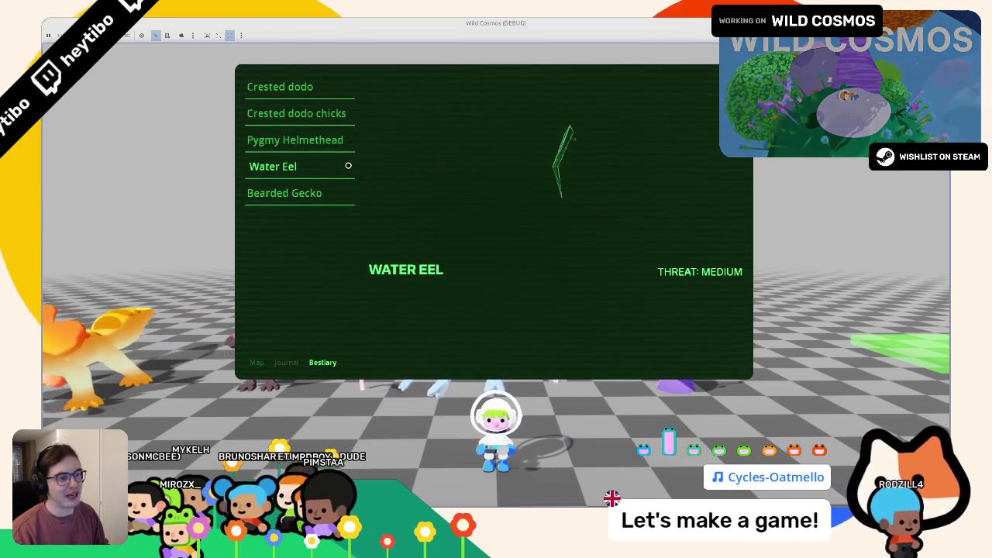
click(352, 142)
click(344, 114)
click(339, 94)
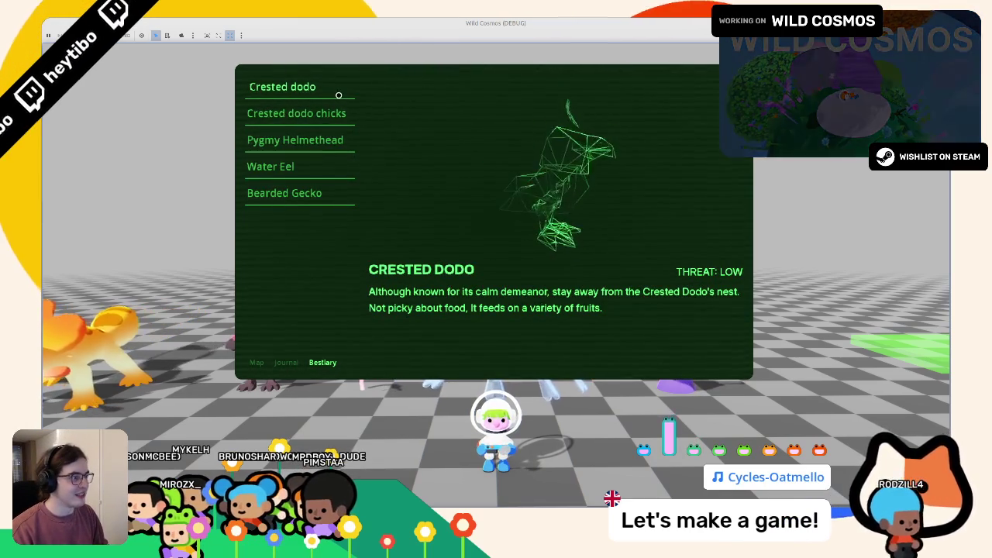
click(339, 114)
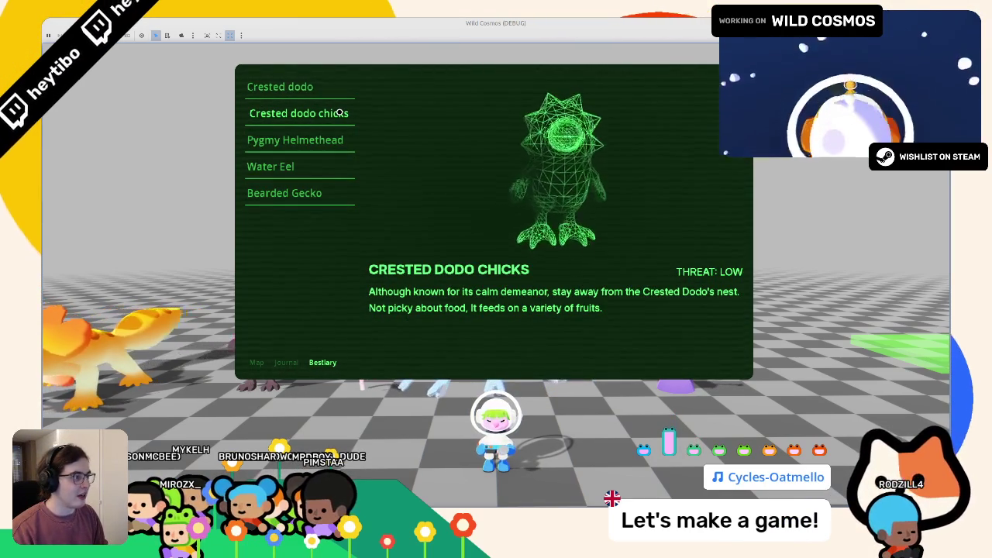
click(305, 140)
click(294, 170)
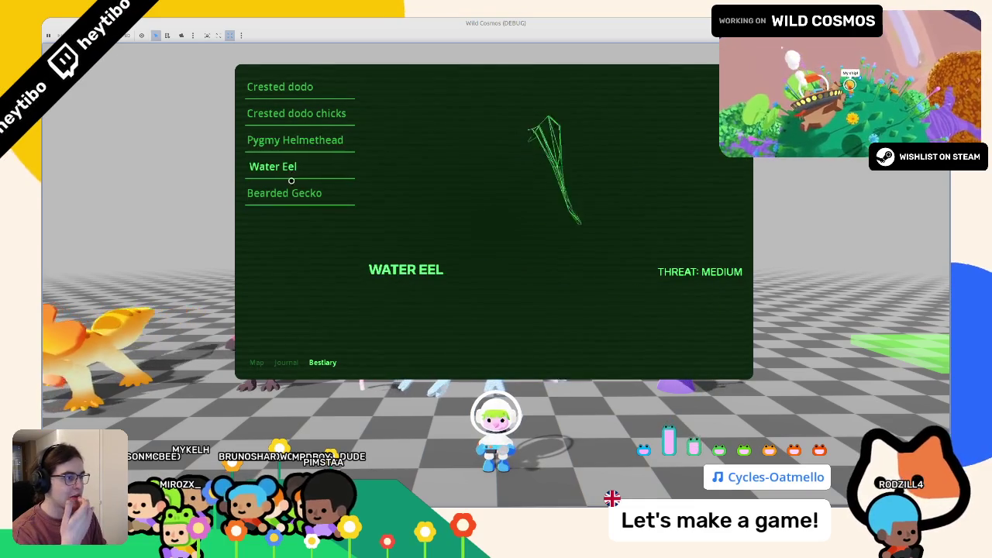
click(289, 188)
click(287, 174)
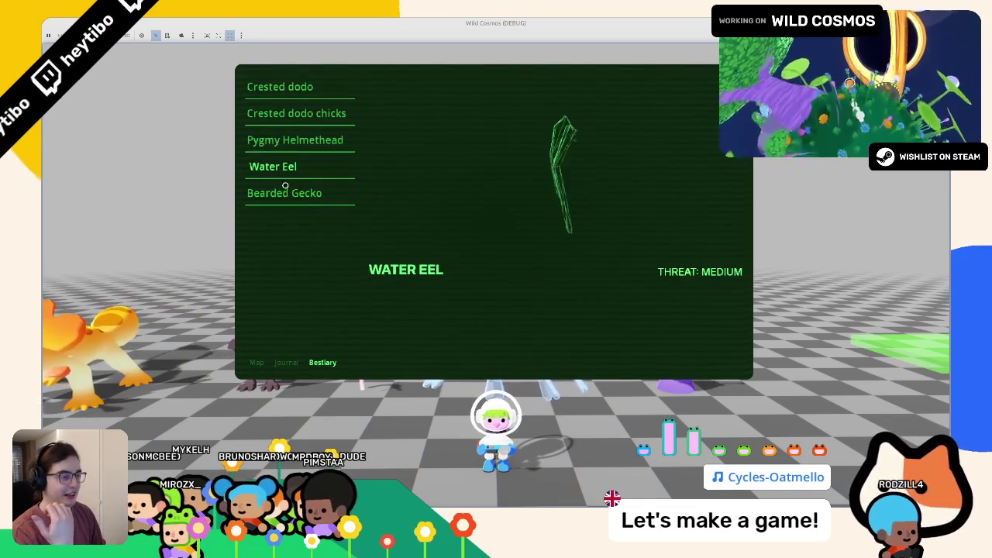
click(284, 191)
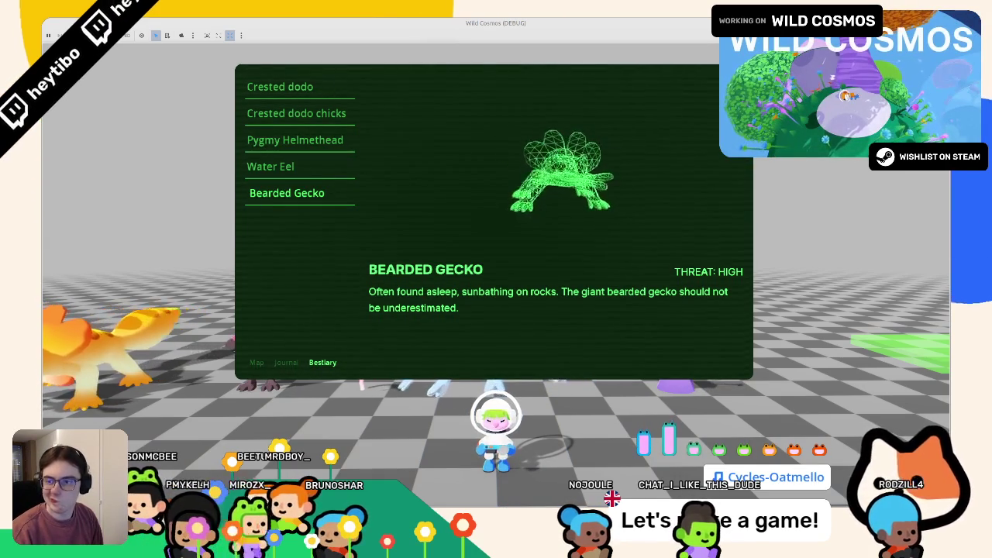
Review every creature preview again, down to the Bearded Gecko and back up to the Crested Dodo.
click(268, 141)
click(277, 110)
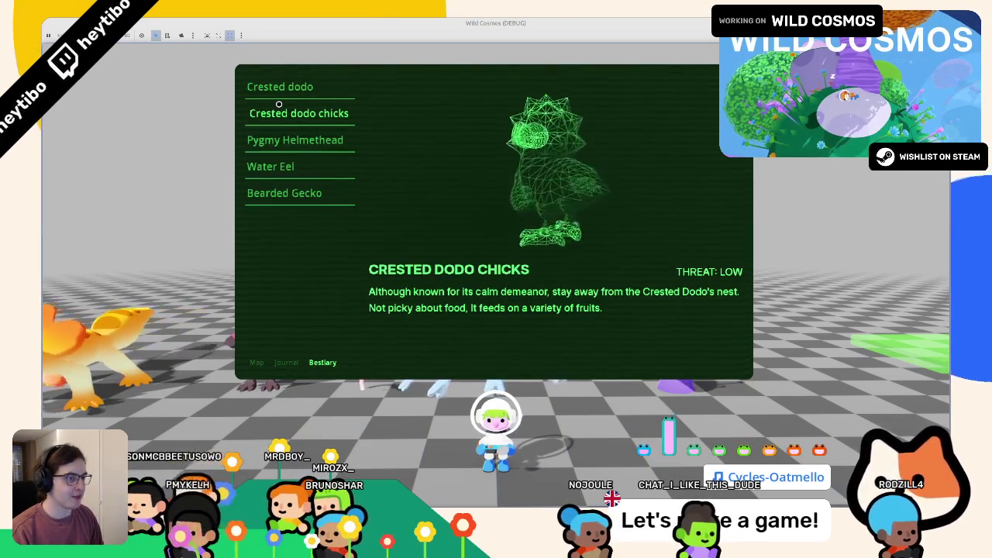
click(278, 87)
click(277, 114)
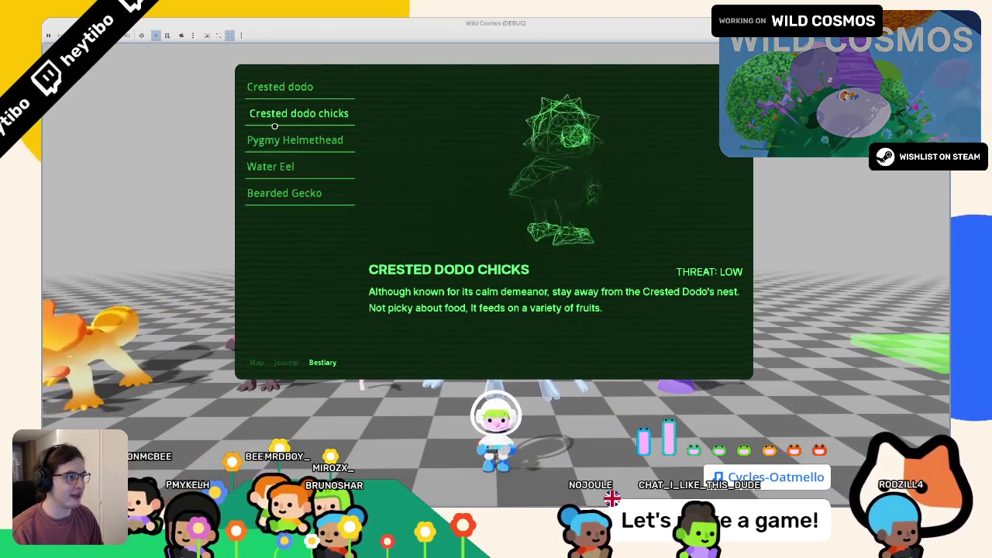
click(264, 146)
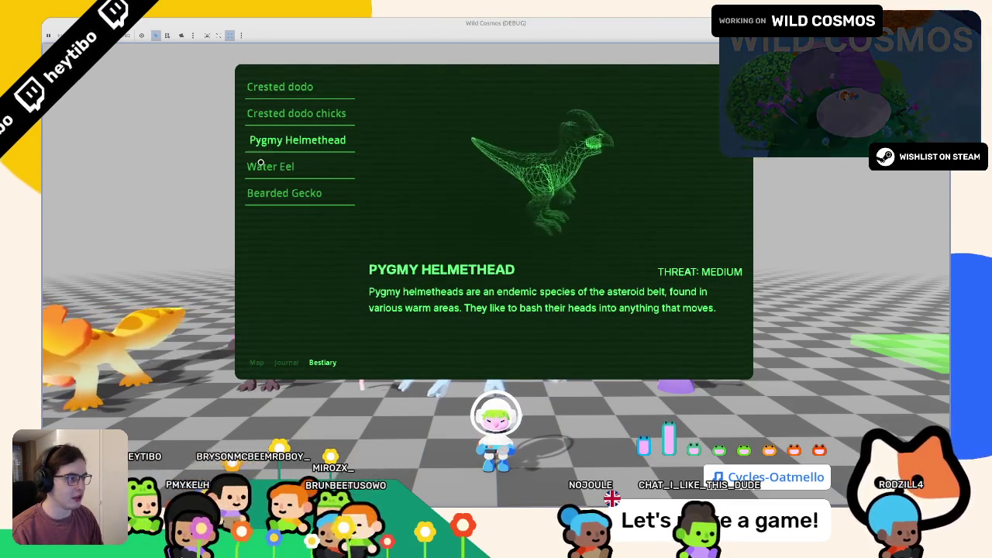
click(263, 172)
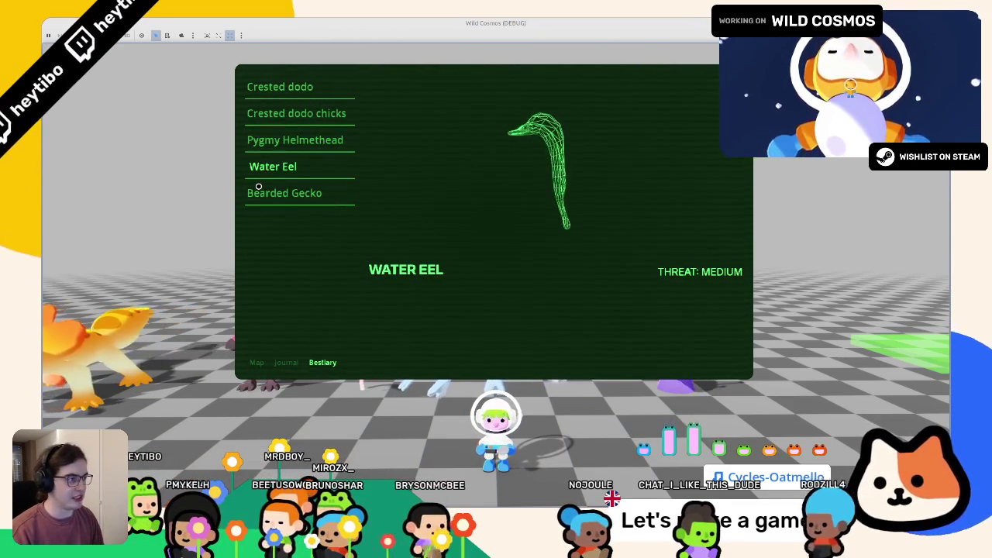
click(284, 195)
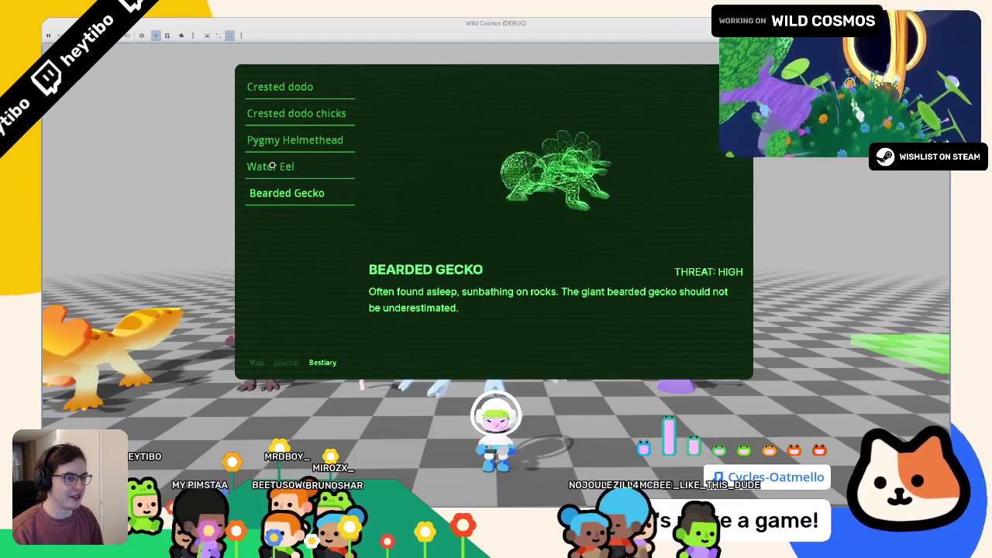
click(271, 165)
click(277, 142)
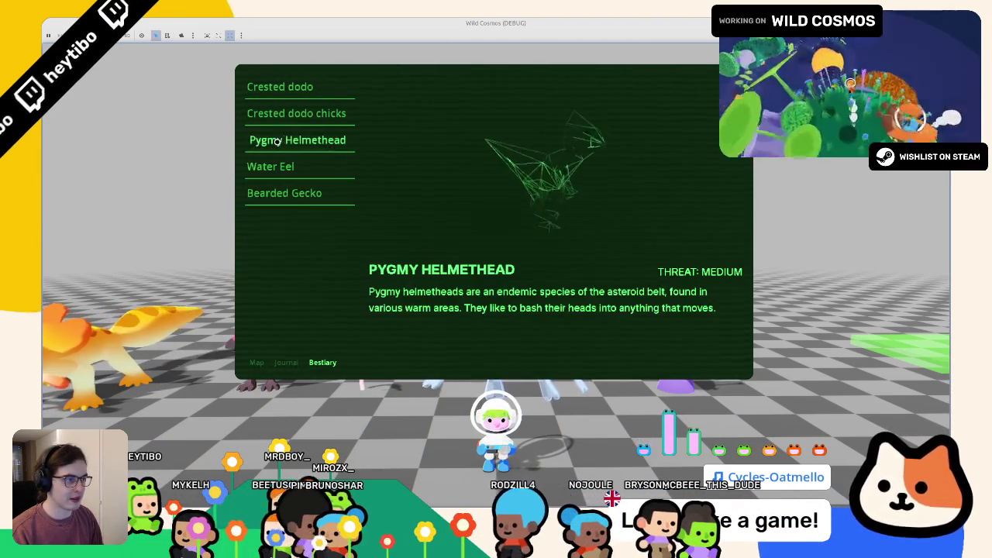
click(294, 112)
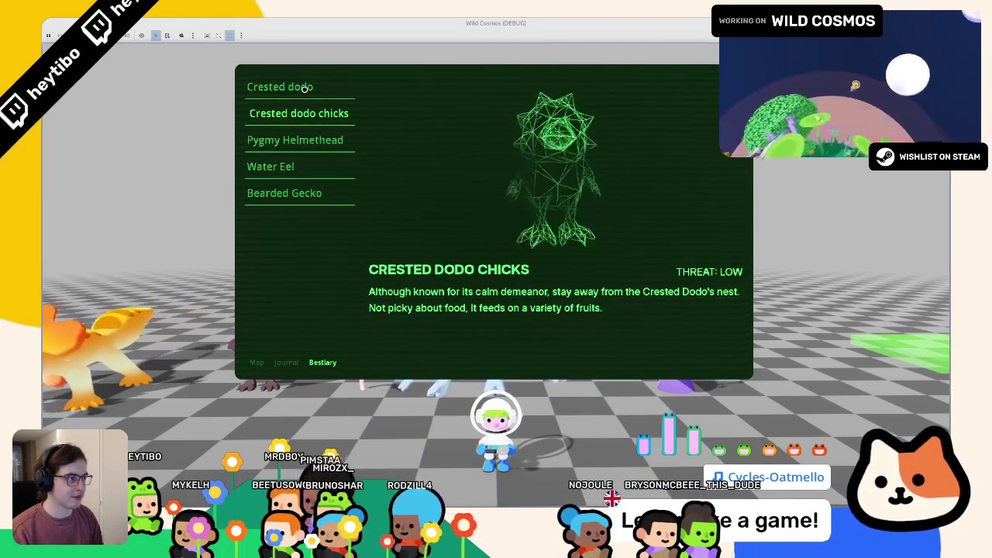
click(306, 89)
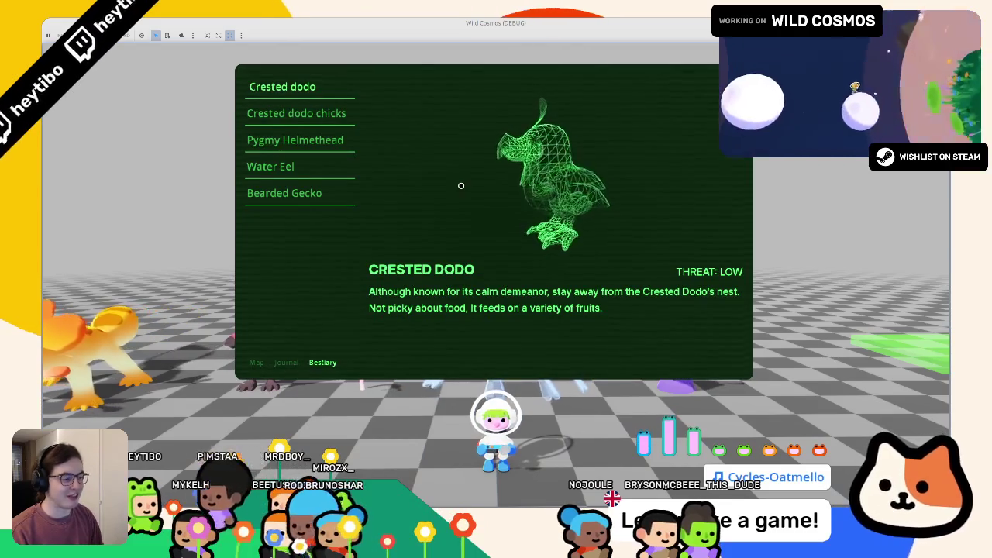
Toggle to the Journal and back to the Bestiary, then close the panel and walk forward.
key(q)
key(e)
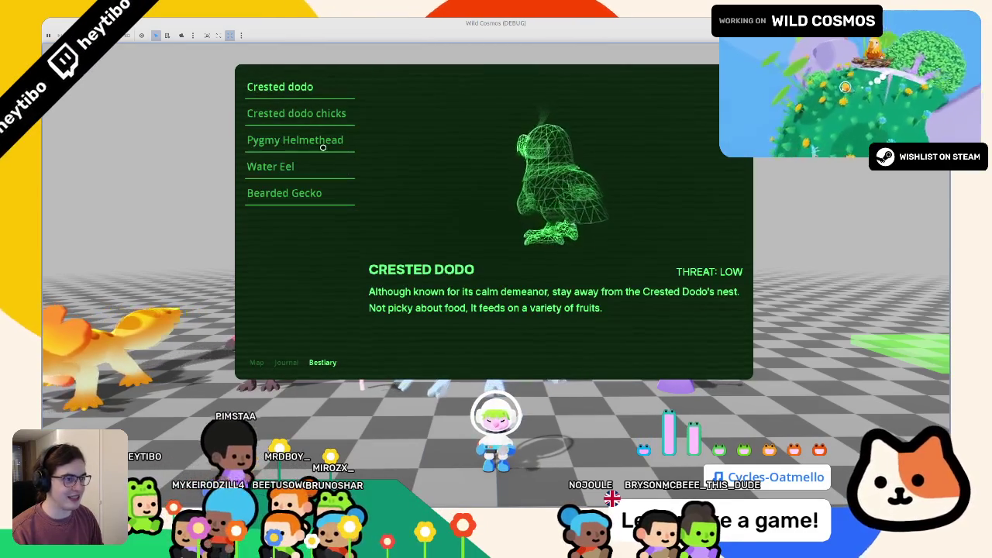
key(Tab)
key(w)
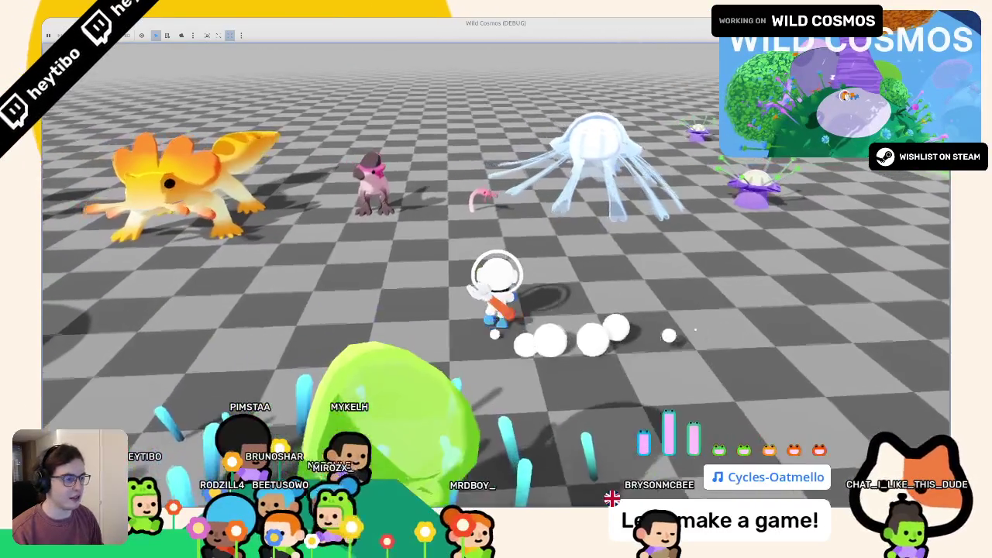
Pause the game with Escape and return to the bestiary.gd script.
key(Escape)
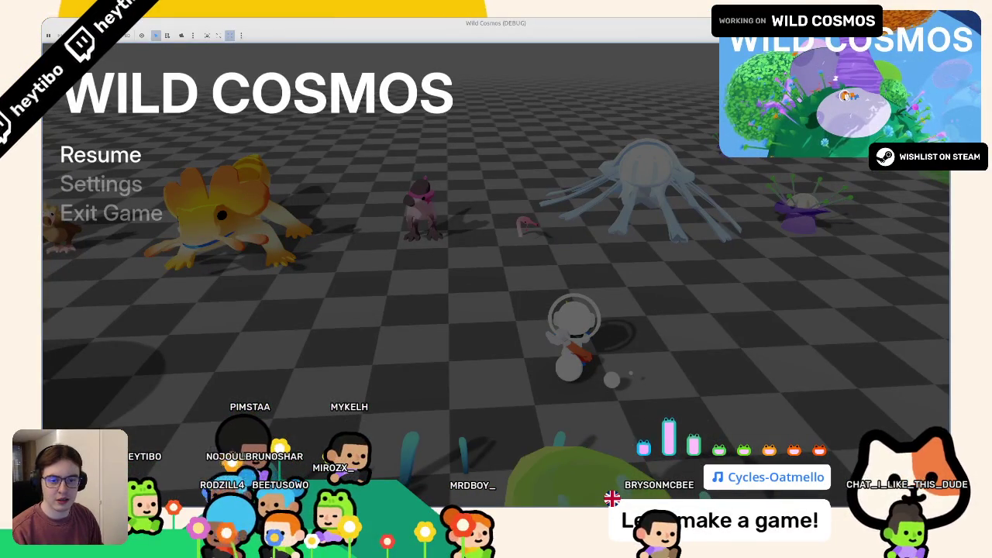
key(alt+Tab)
Remove the blank line between the camera_anchor and camera_3d lines in bestiary.gd.
click(519, 284)
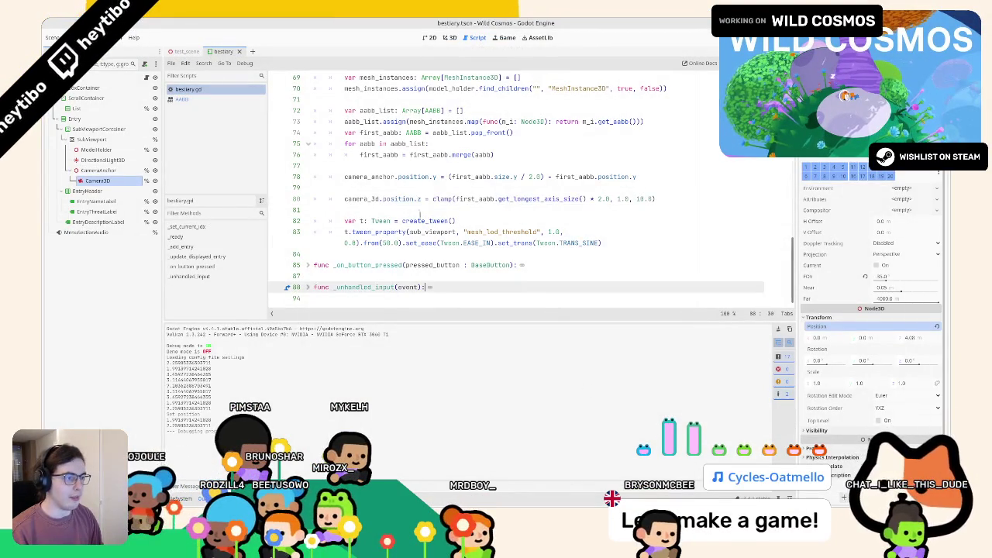
click(566, 210)
click(566, 187)
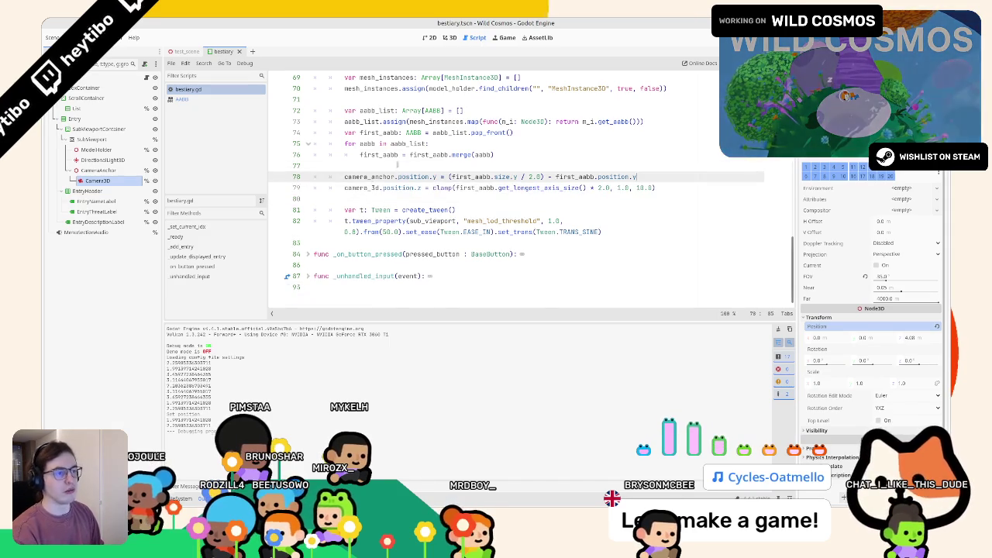
key(BackSpace)
key(Up)
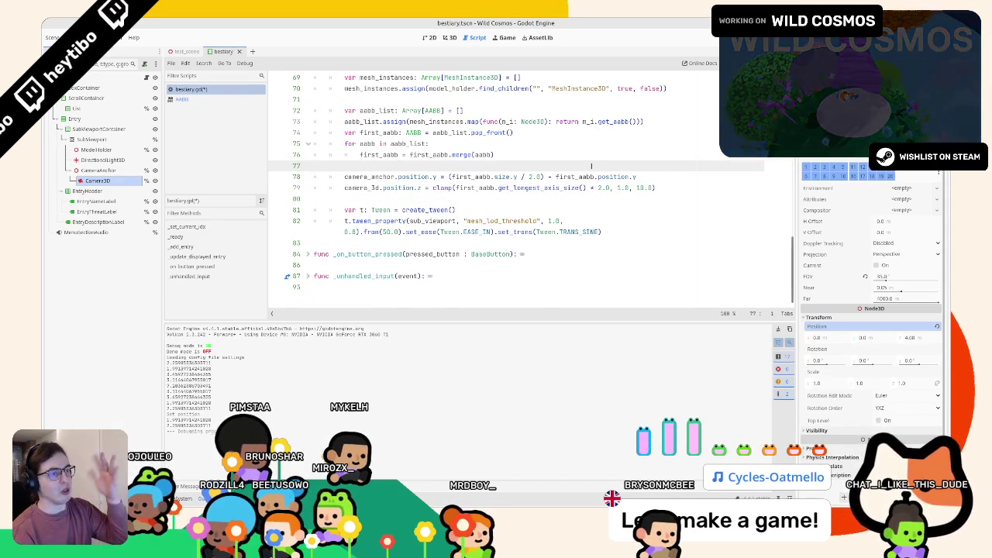
click(421, 188)
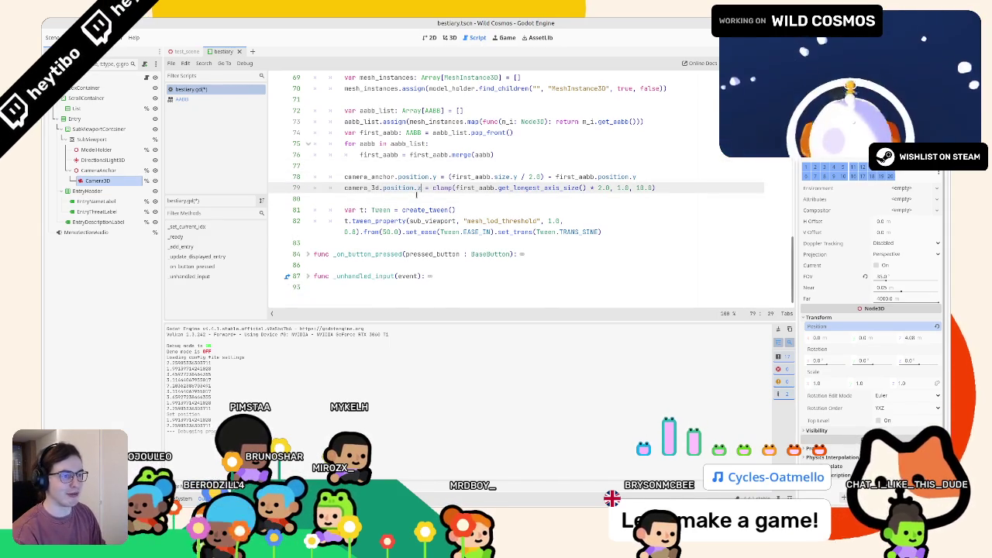
click(417, 196)
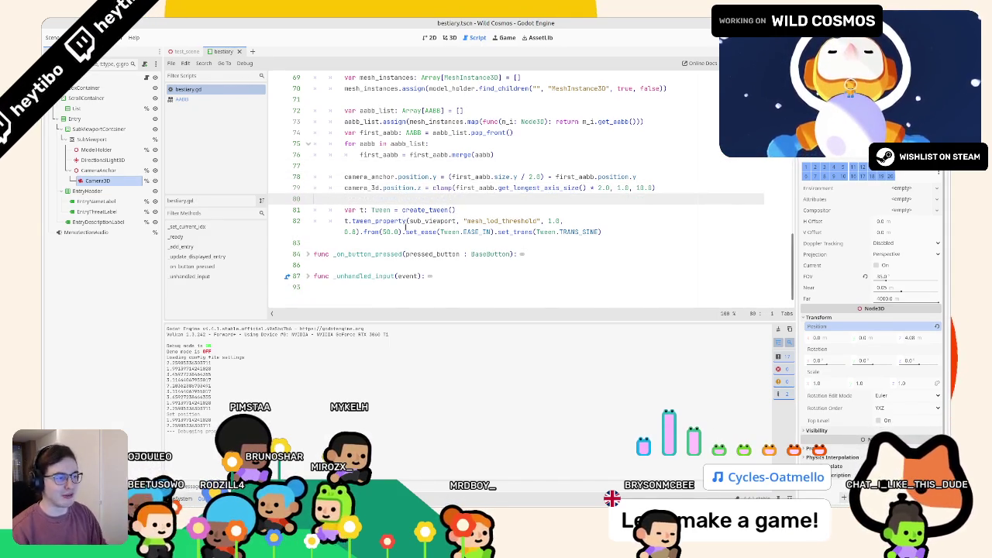
Run the project again to test the bestiary camera changes.
key(F6)
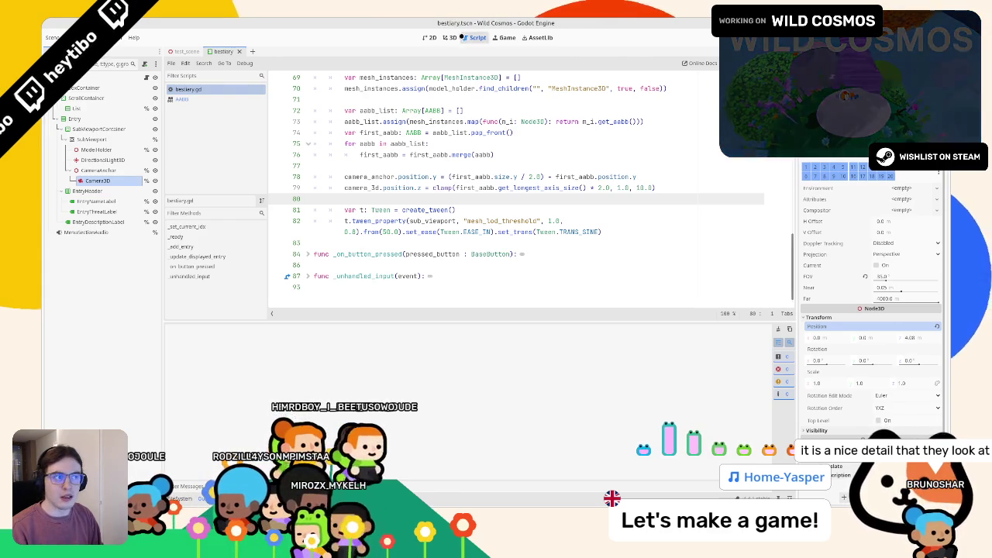
click(450, 37)
key(F5)
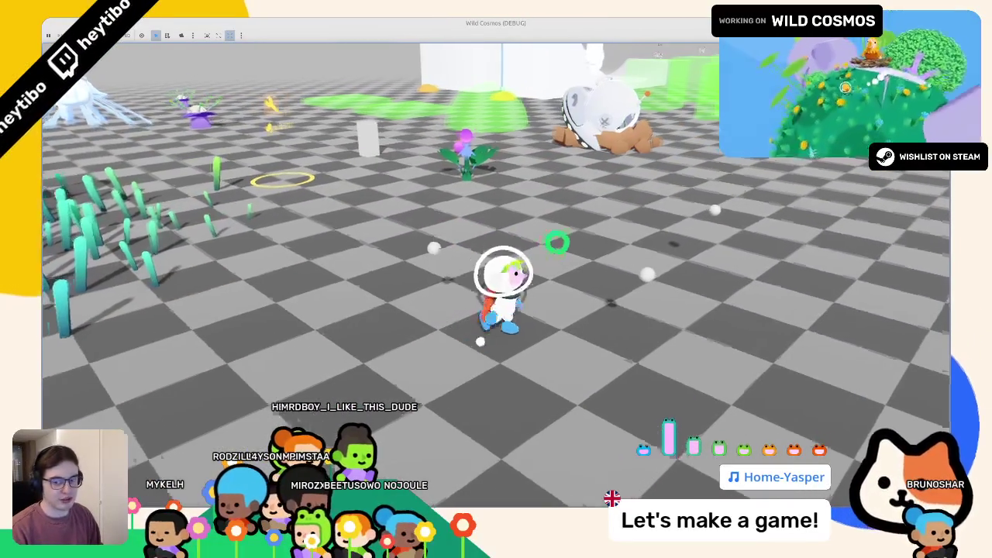
Run the astronaut around the crashed ship, jellyfish and grey cylinders, then exit the game.
key(Escape)
key(Escape)
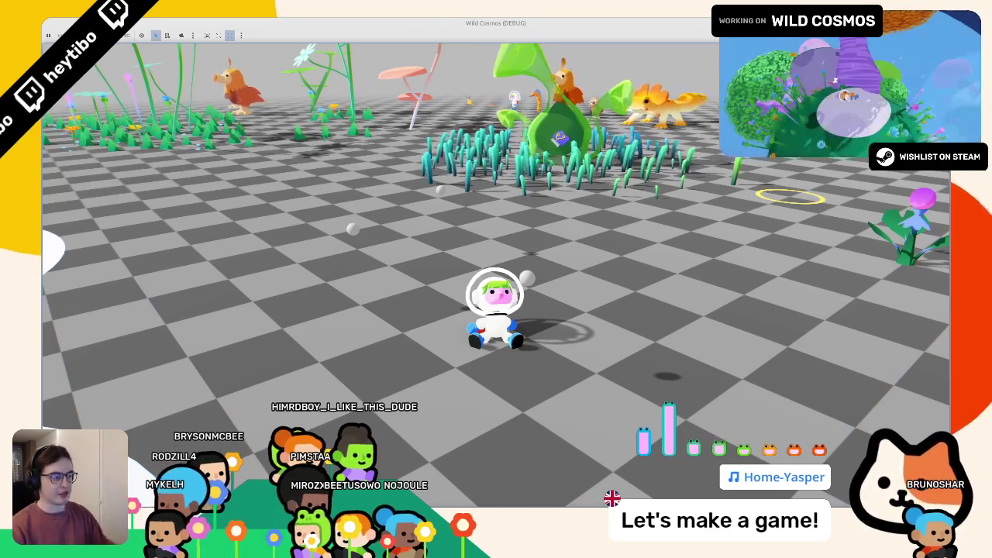
key(w)
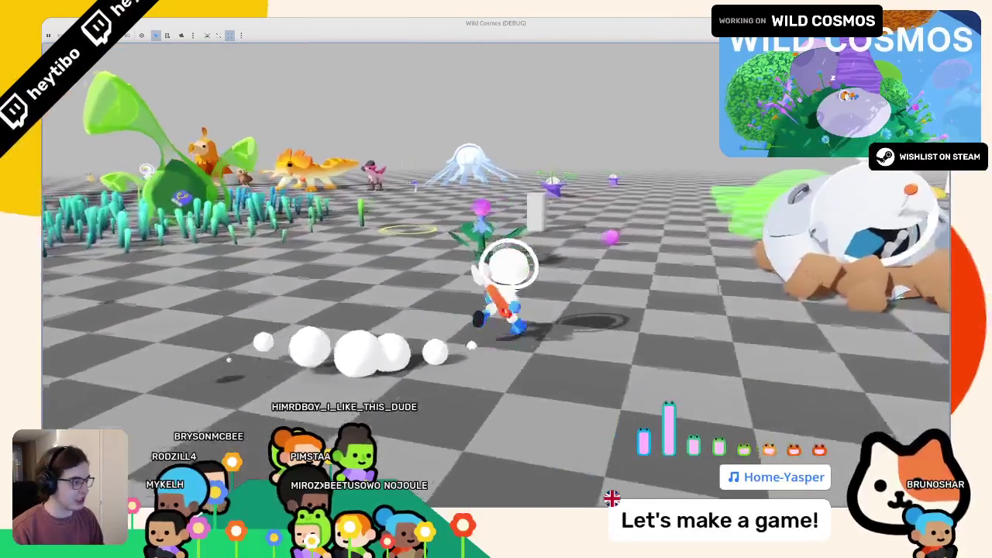
key(d)
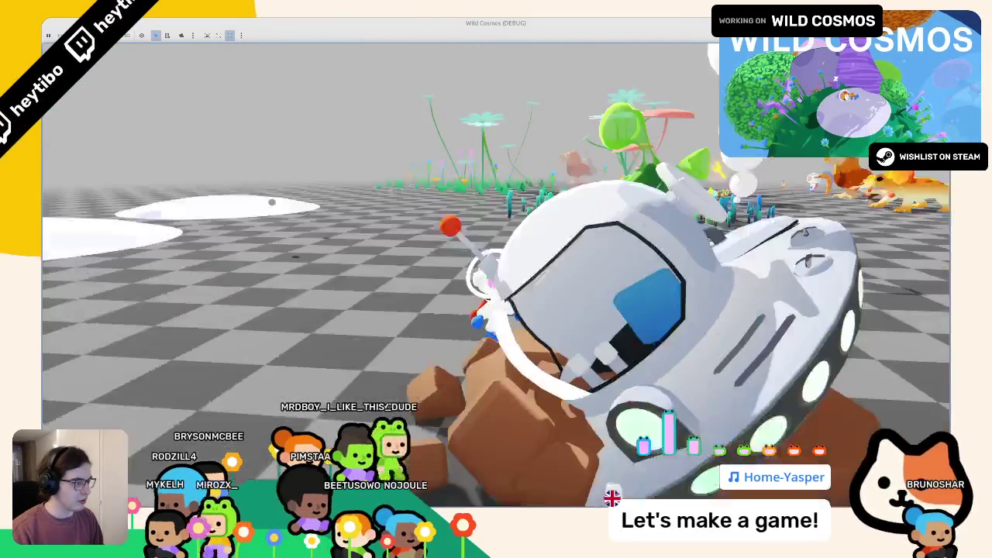
key(s)
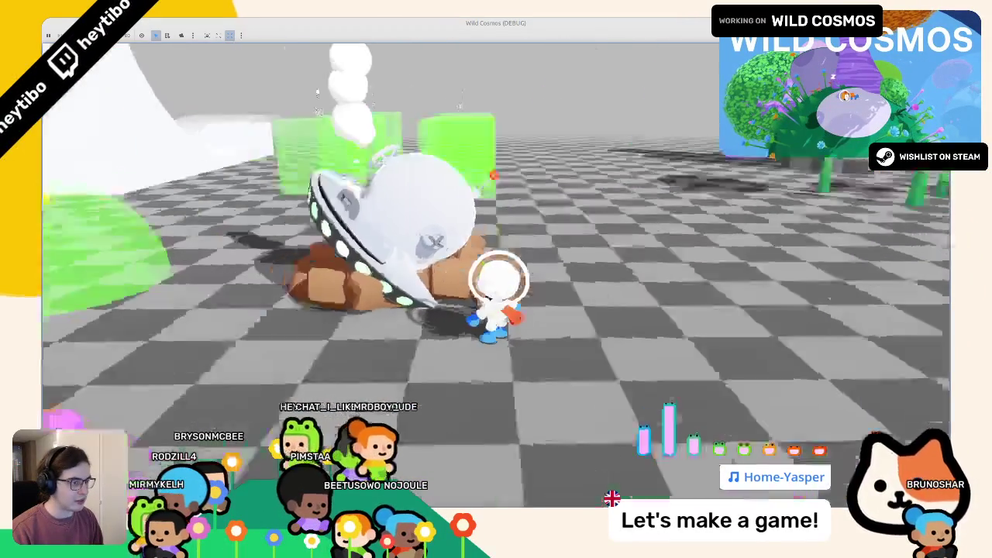
key(e)
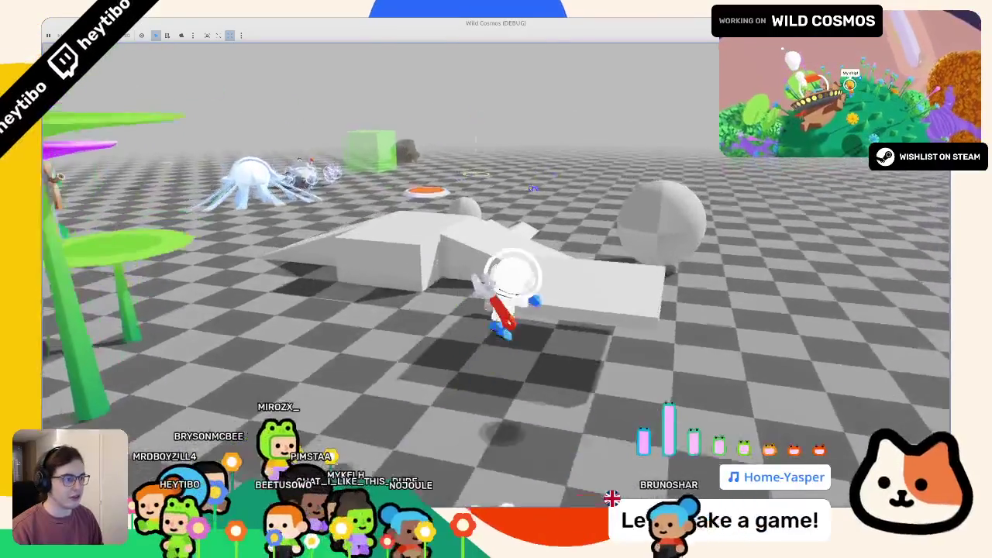
key(w)
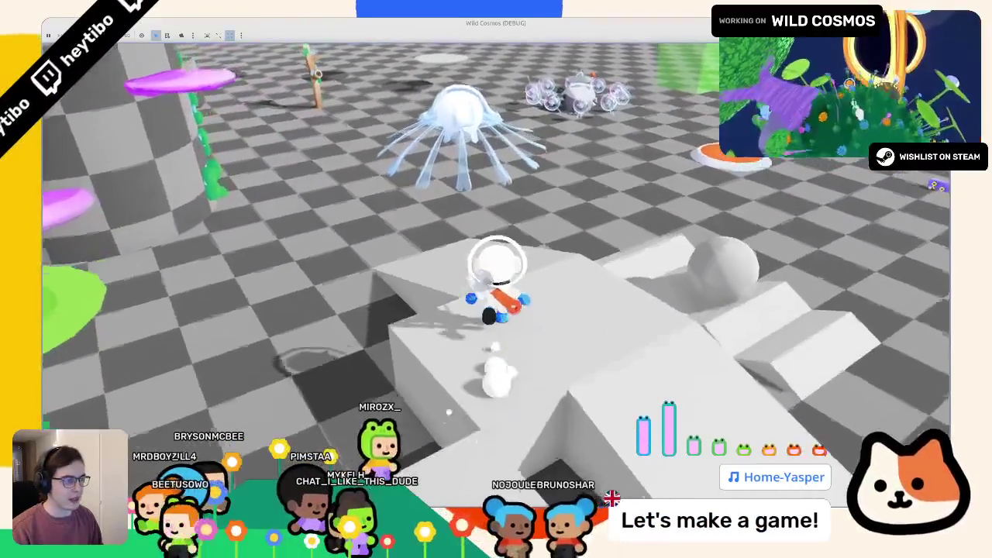
key(w)
key(w)
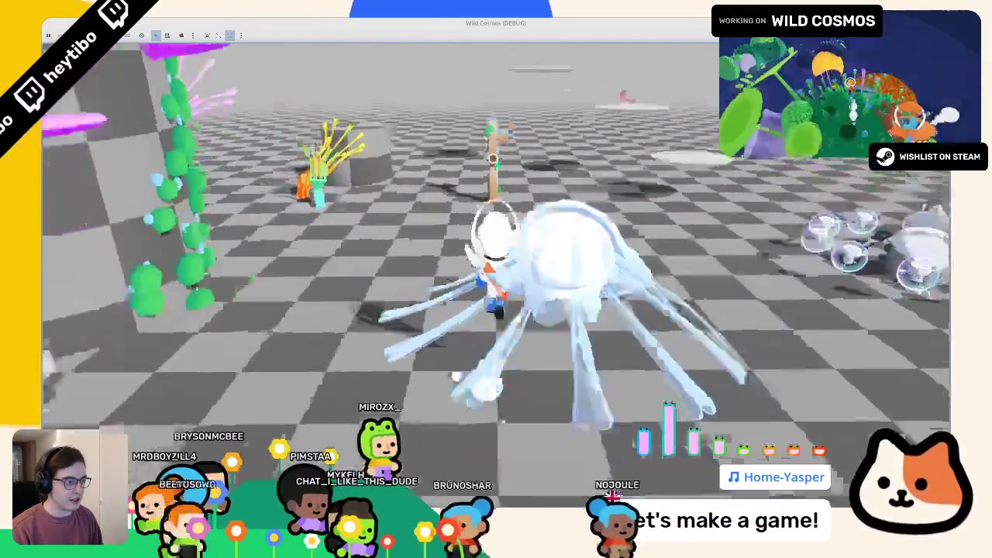
key(w)
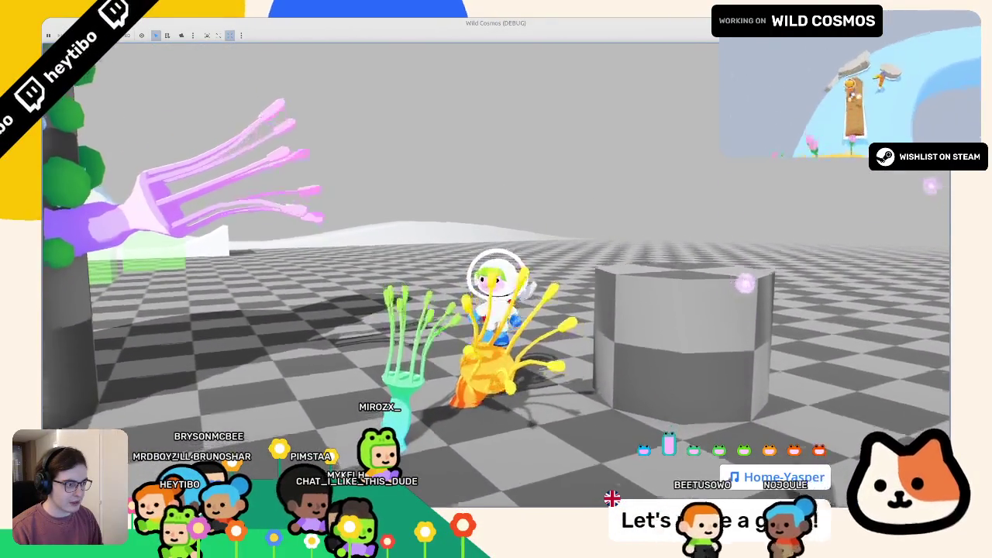
key(w)
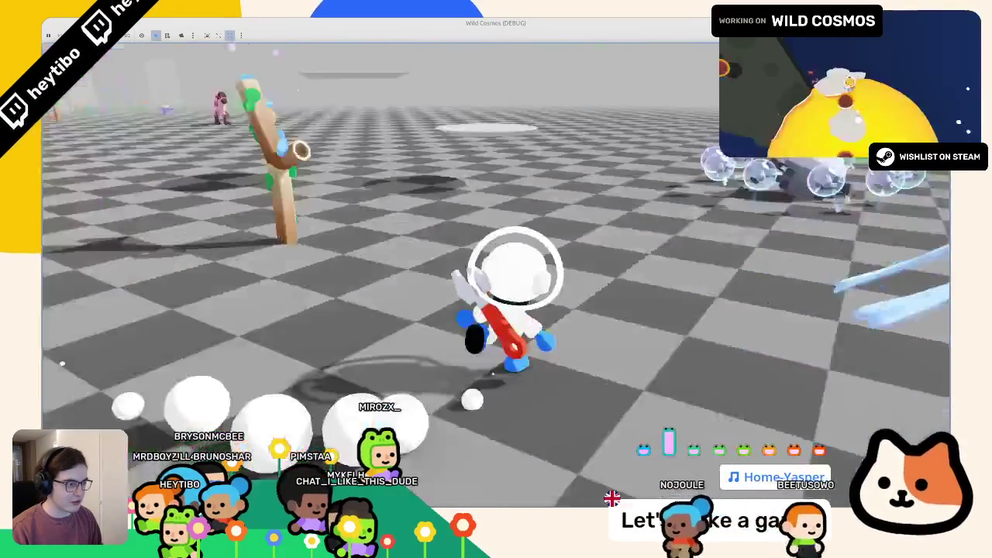
key(w)
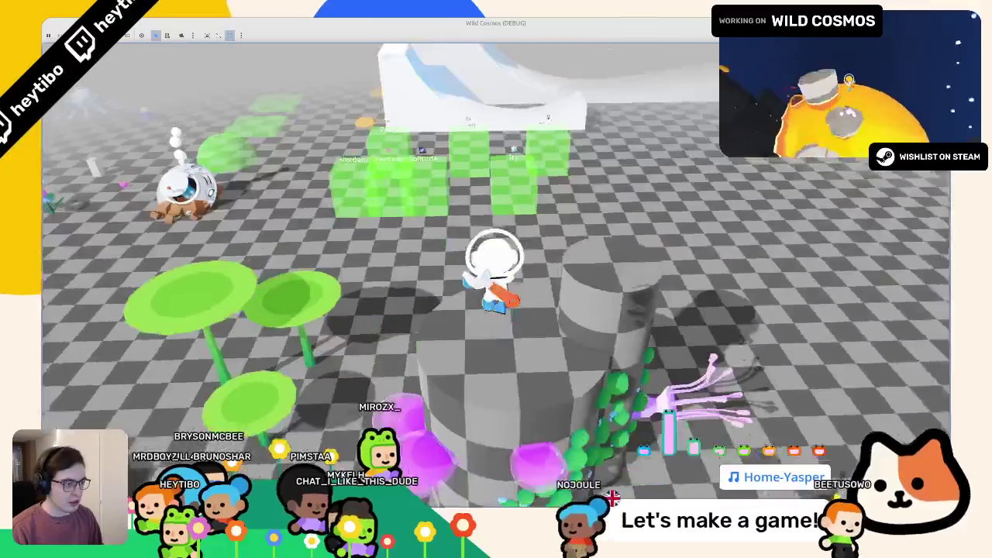
key(Escape)
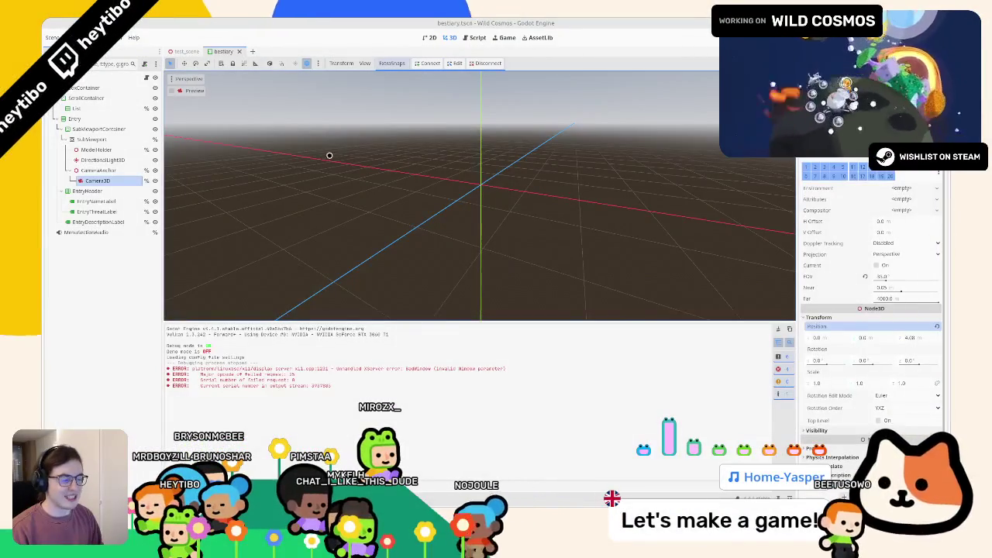
Inspect the bearded_gecko, crested_dodo, crested_dodo_chicks, helmet_head and water_eel .tres entries, widening the Inspector.
click(329, 156)
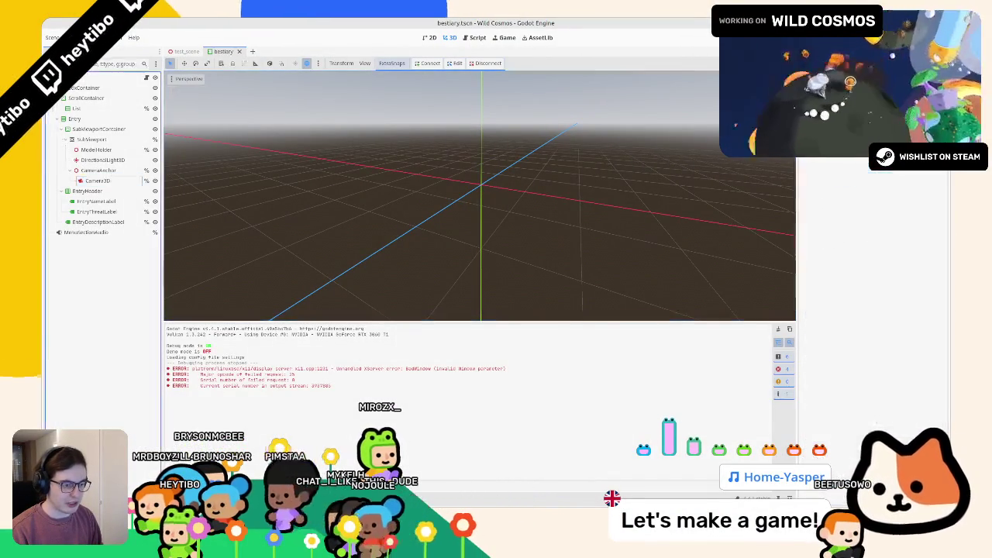
key(alt+f)
click(307, 371)
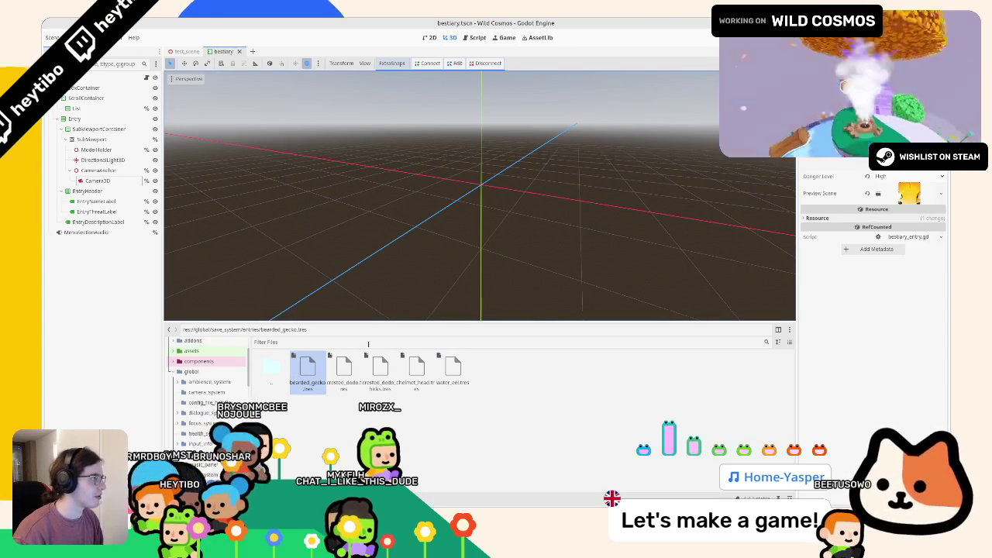
click(344, 371)
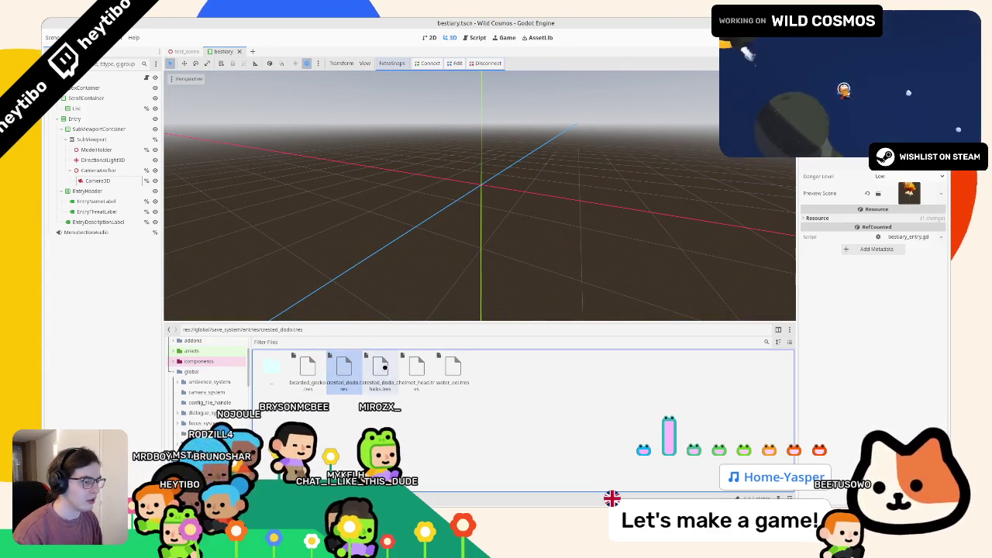
click(413, 370)
click(453, 370)
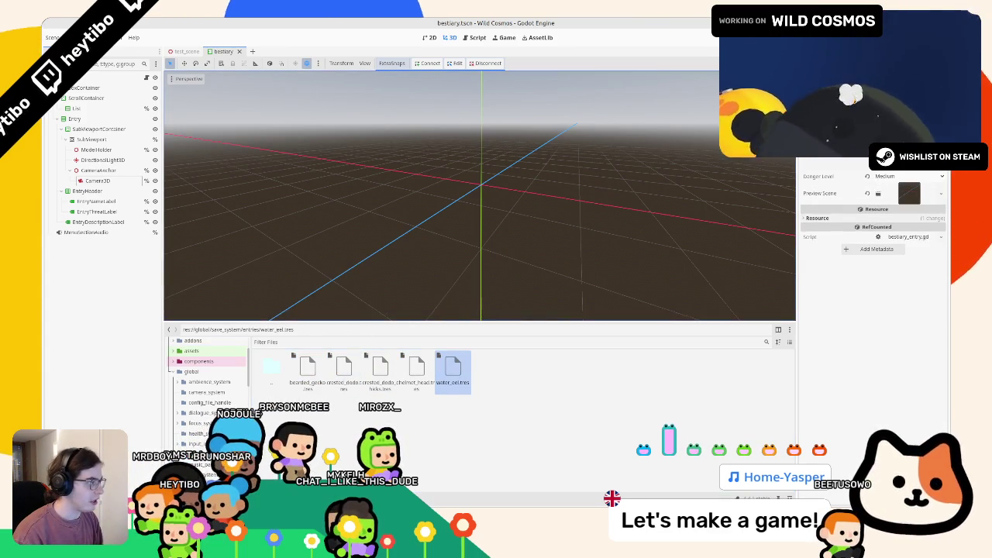
click(398, 362)
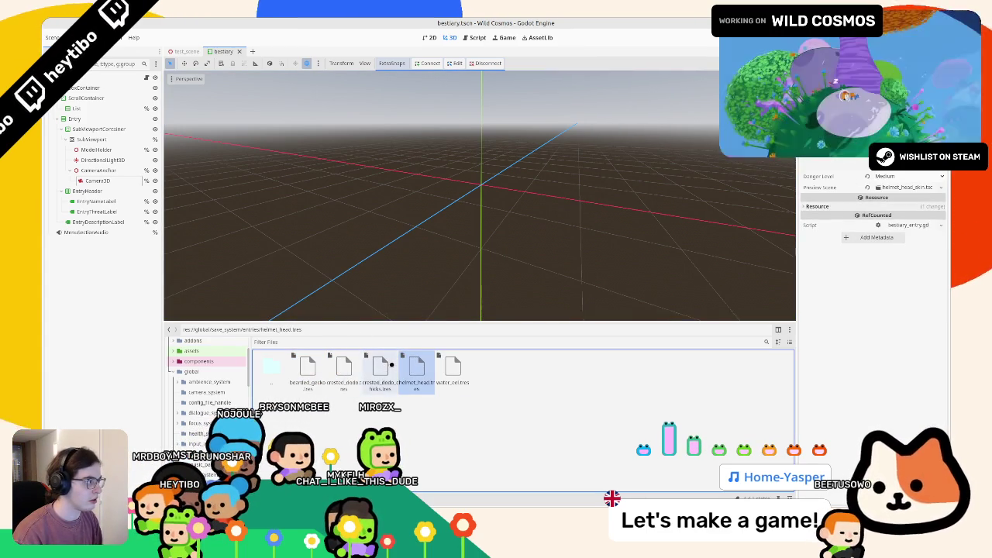
click(391, 364)
click(360, 363)
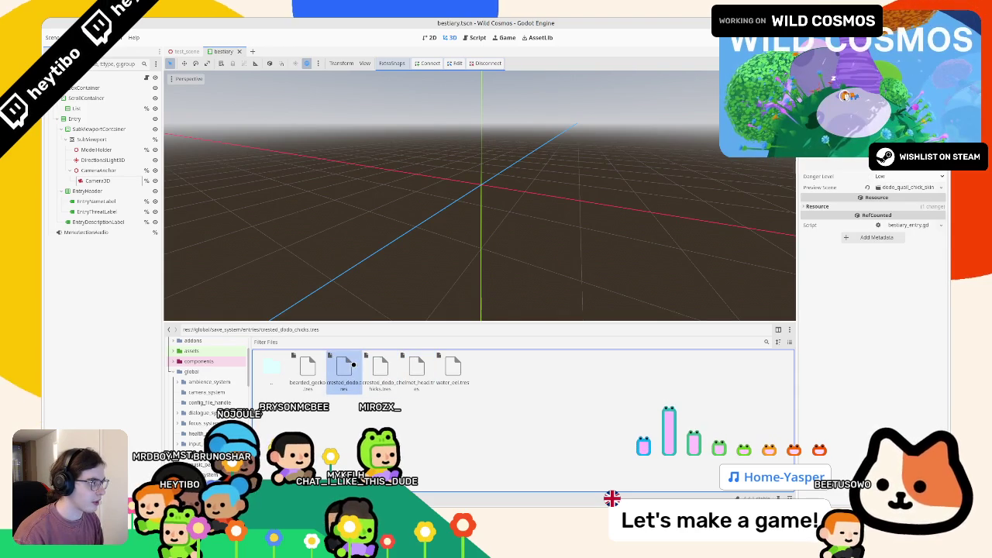
click(370, 362)
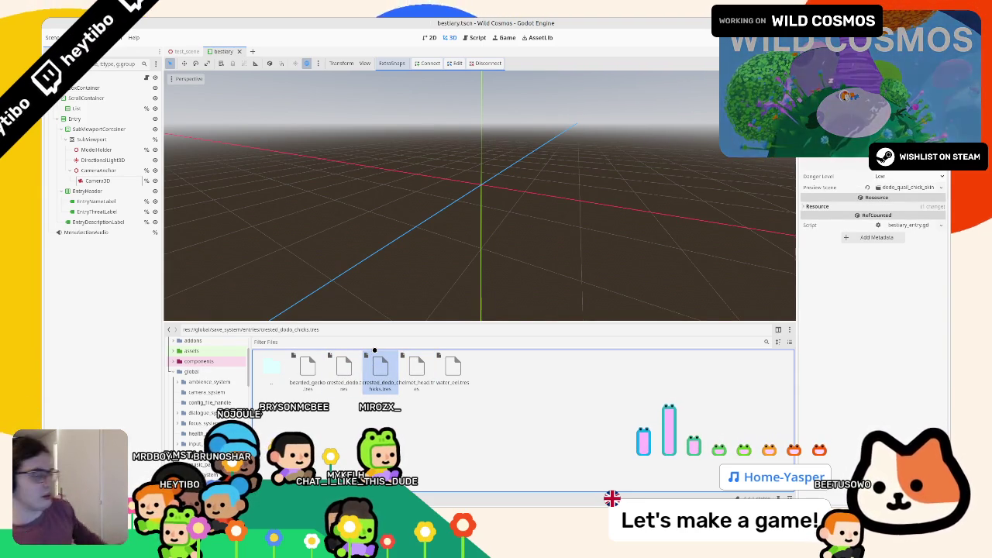
click(442, 368)
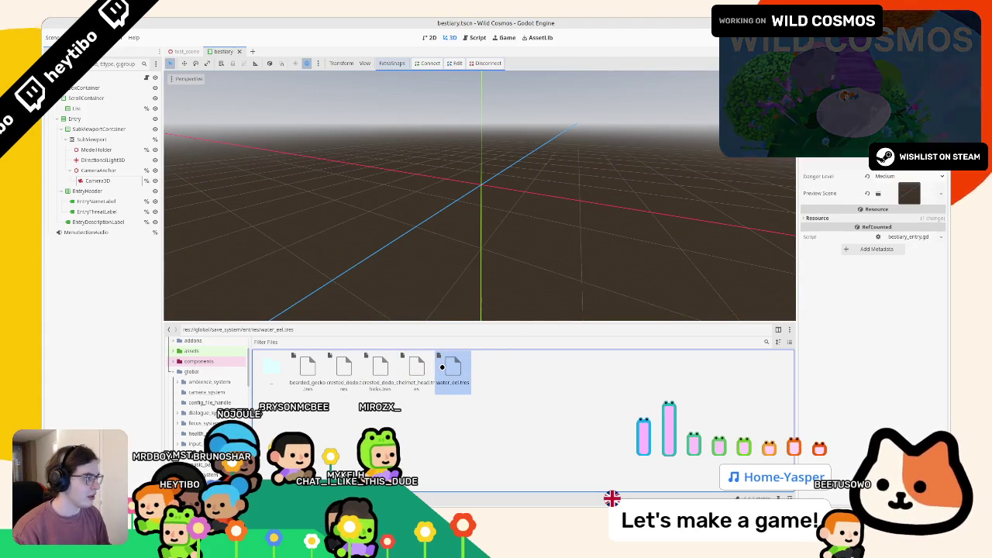
drag(798, 179, 676, 179)
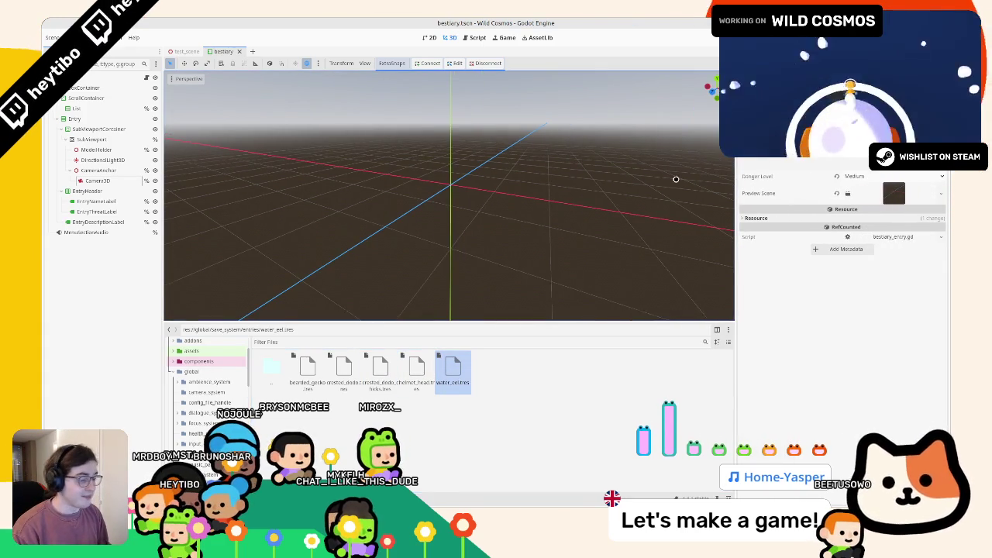
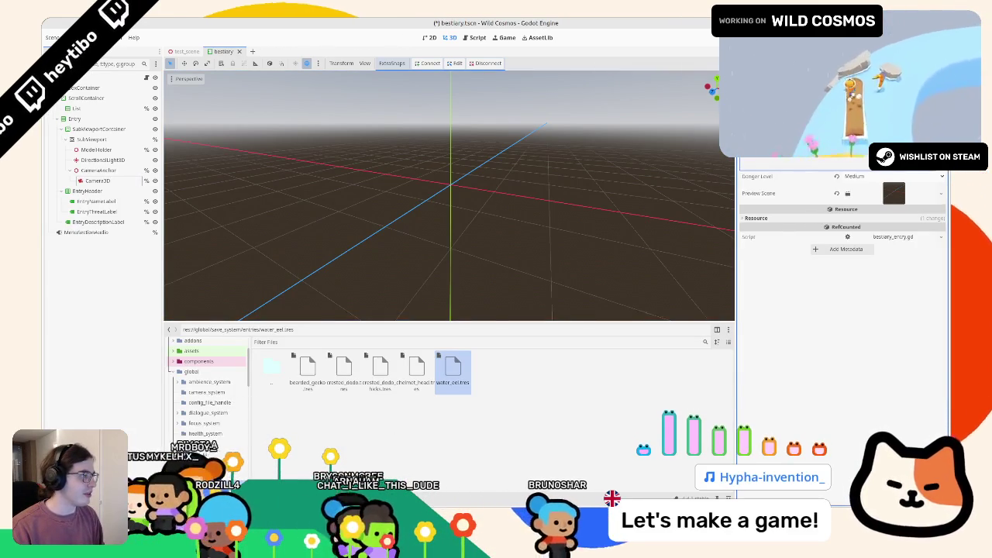
Save the bestiary scene and inspect the helmethead and water eel entry resources.
key(ctrl+s)
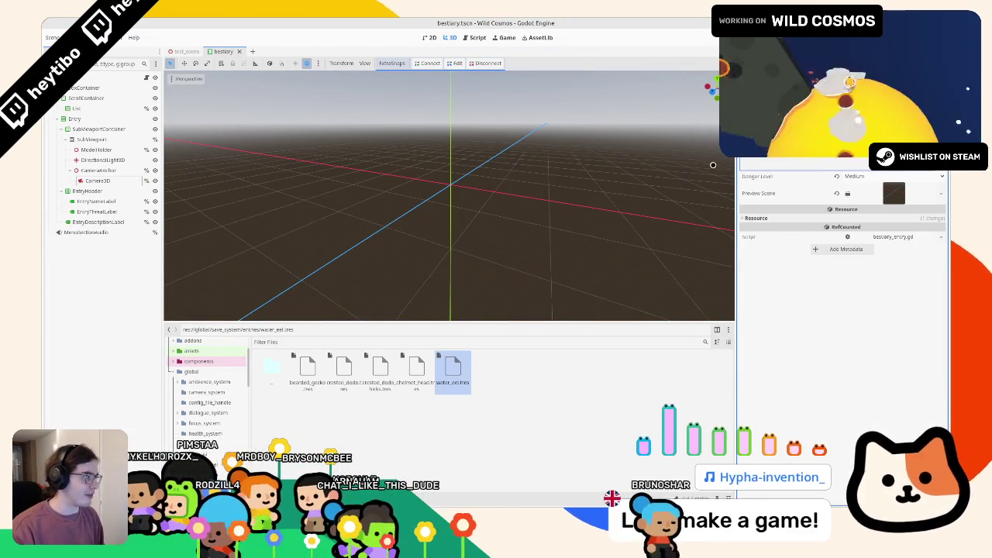
drag(621, 166, 661, 168)
click(417, 370)
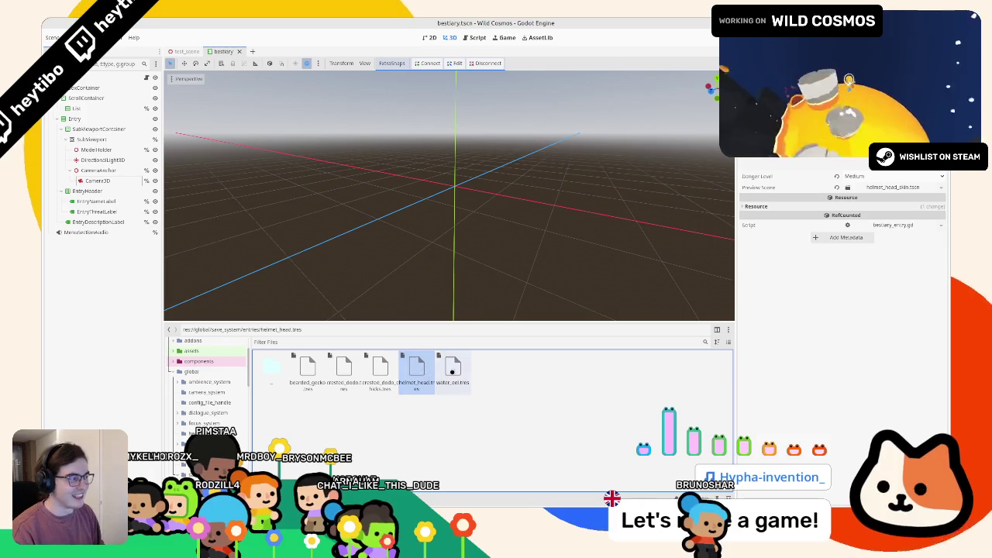
click(454, 371)
Review the dodo chicks and other creature entry resources, then run the game with F5.
click(366, 379)
key(Left)
key(Left)
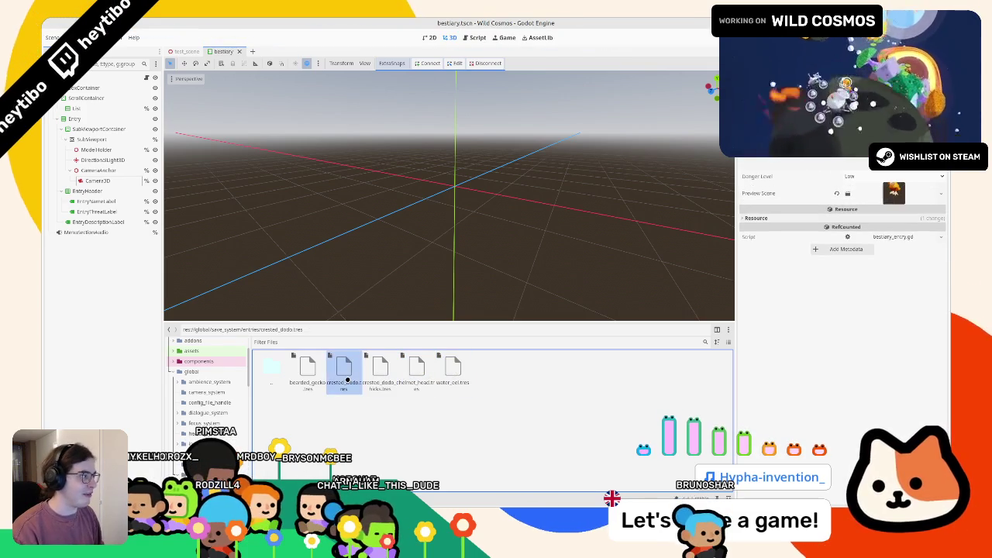
key(F5)
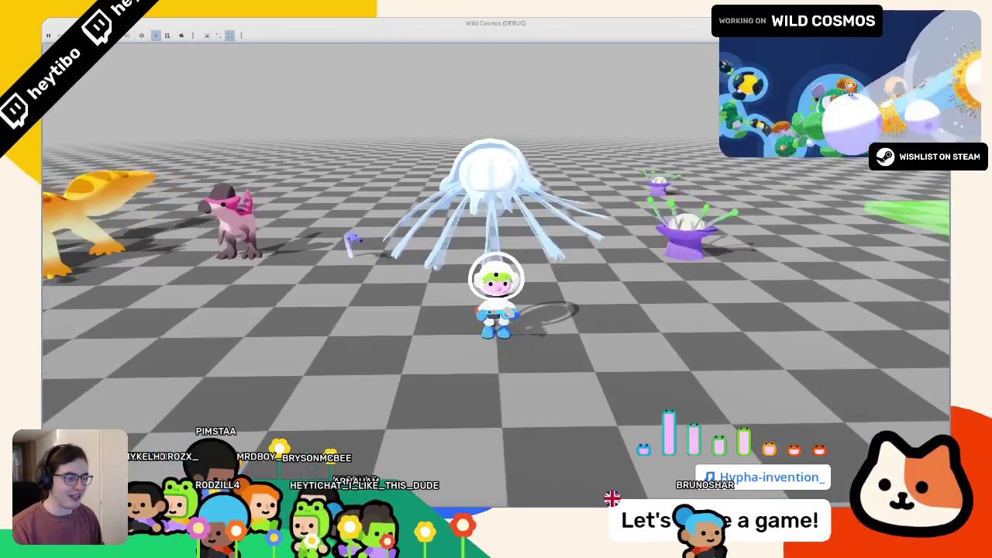
Open the in-game map overlay's Bestiary and view the Water Eel entry.
key(m)
click(315, 363)
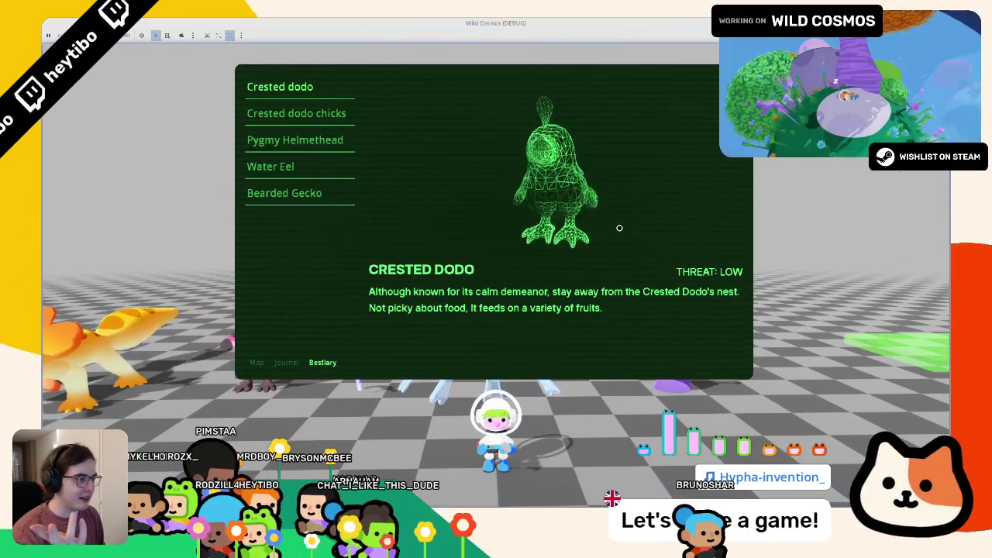
click(294, 167)
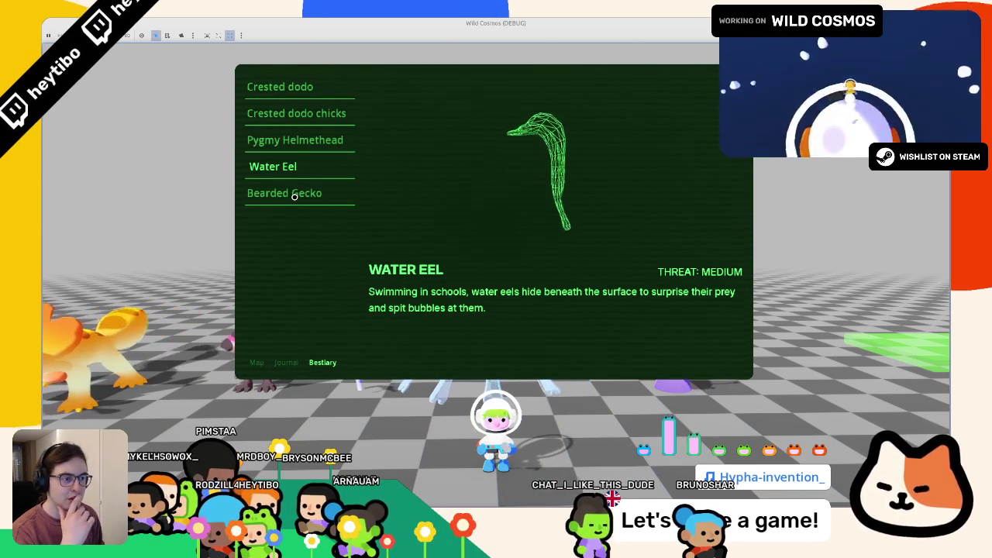
Browse Pygmy Helmethead, Crested dodo chicks and Crested dodo, ending on Pygmy Helmethead.
click(308, 141)
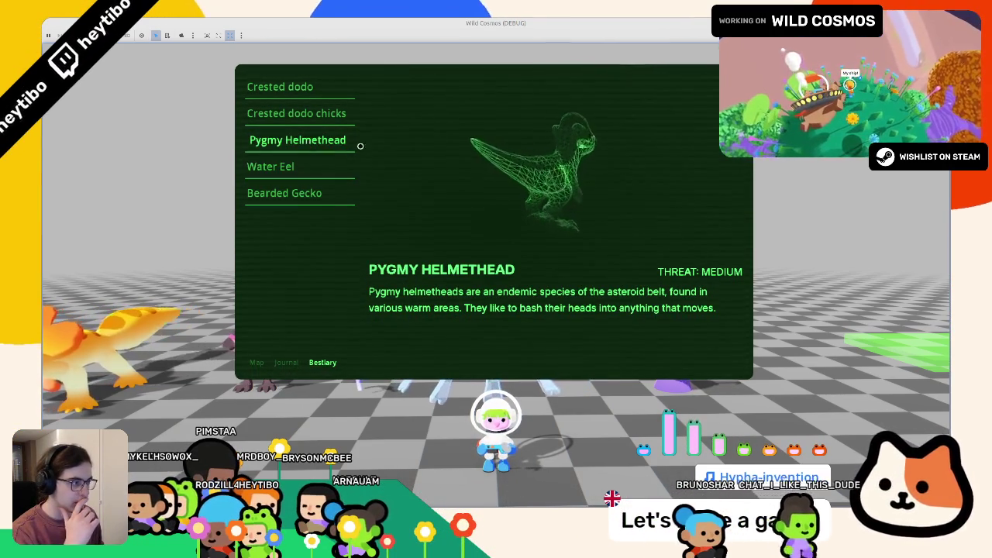
click(272, 114)
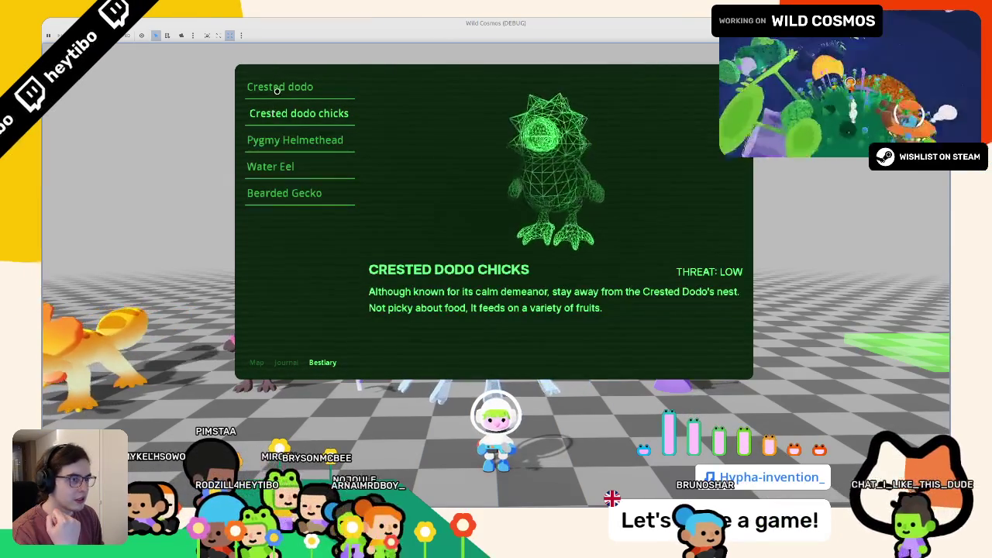
click(330, 126)
key(Up)
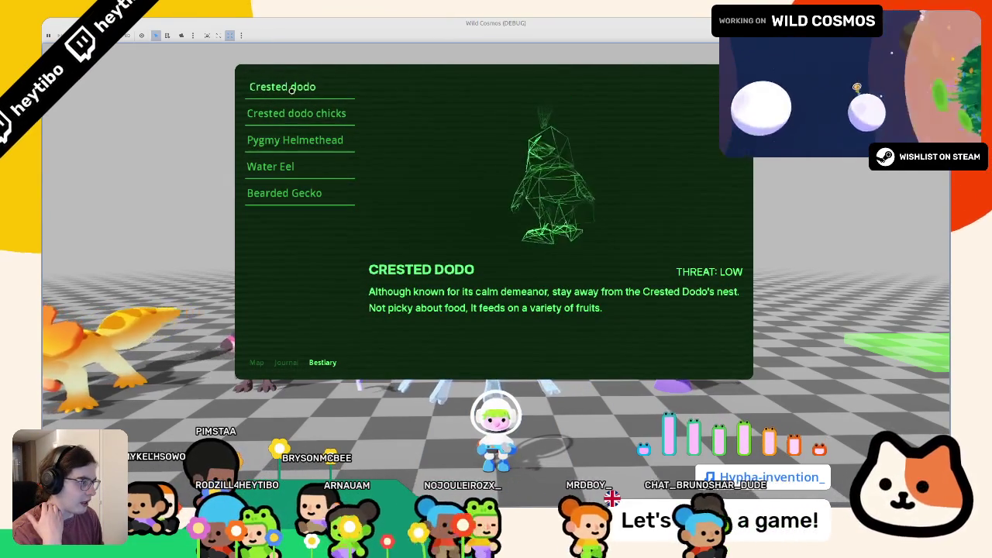
click(283, 144)
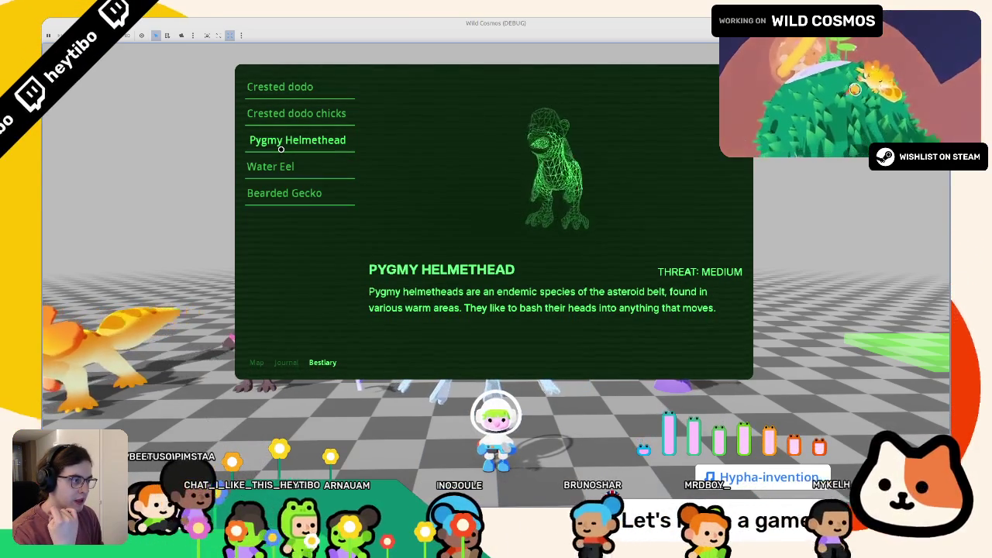
Set the SubViewport's Debug Draw to Disabled so creature models render solid.
drag(479, 22, 480, 146)
right_click(481, 146)
key(Escape)
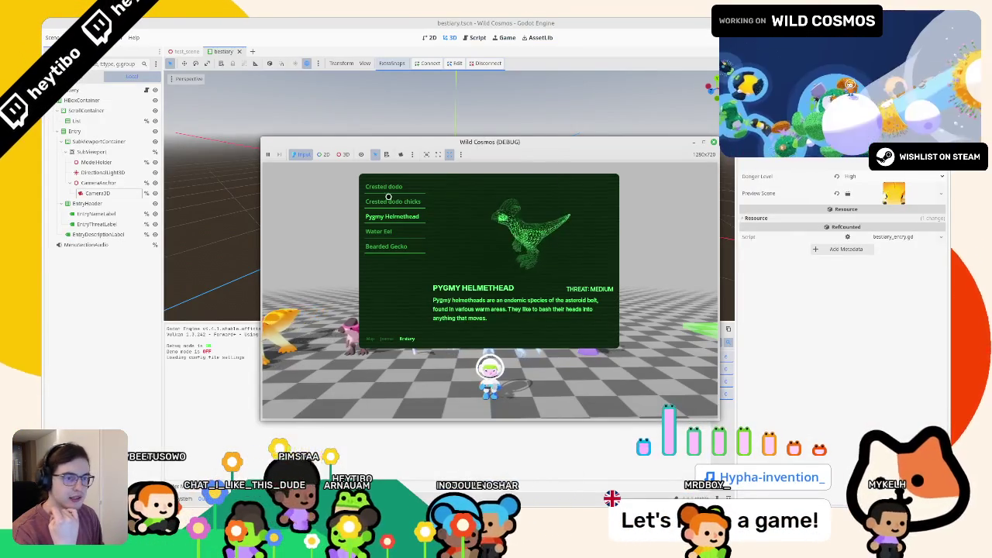
click(101, 172)
click(94, 152)
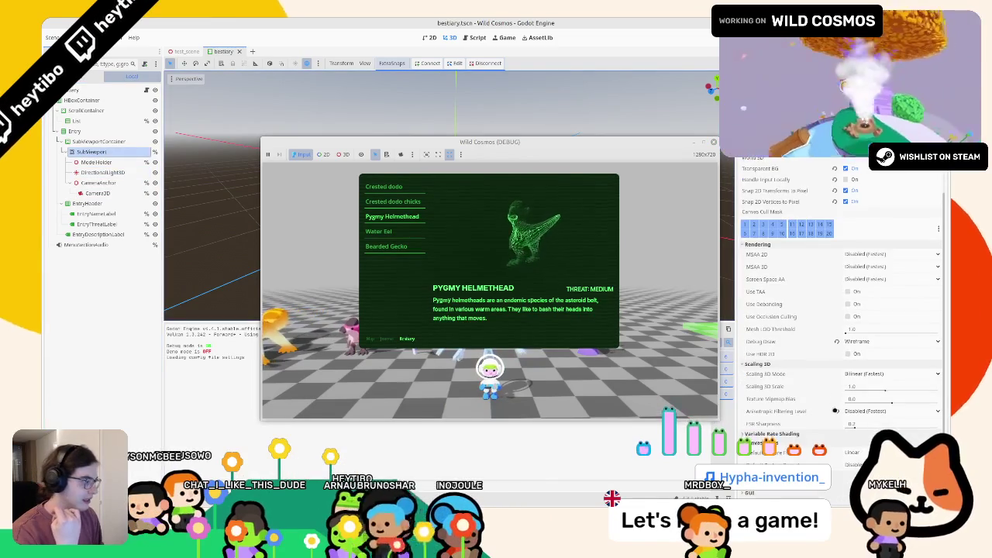
scroll(836, 411, down, 2)
click(837, 312)
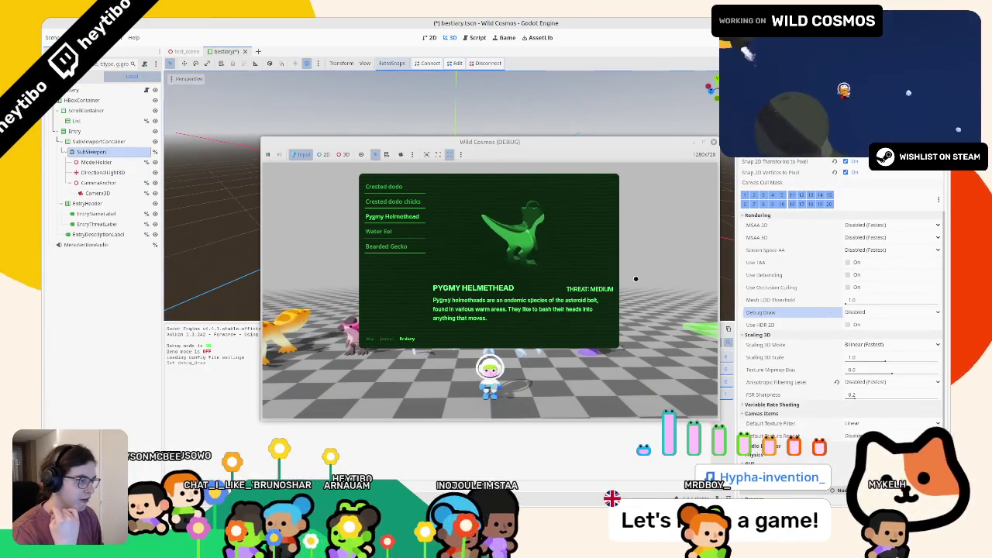
Compare the solid Water Eel and Pygmy Helmethead entries in the enlarged game, then stop it.
double_click(476, 144)
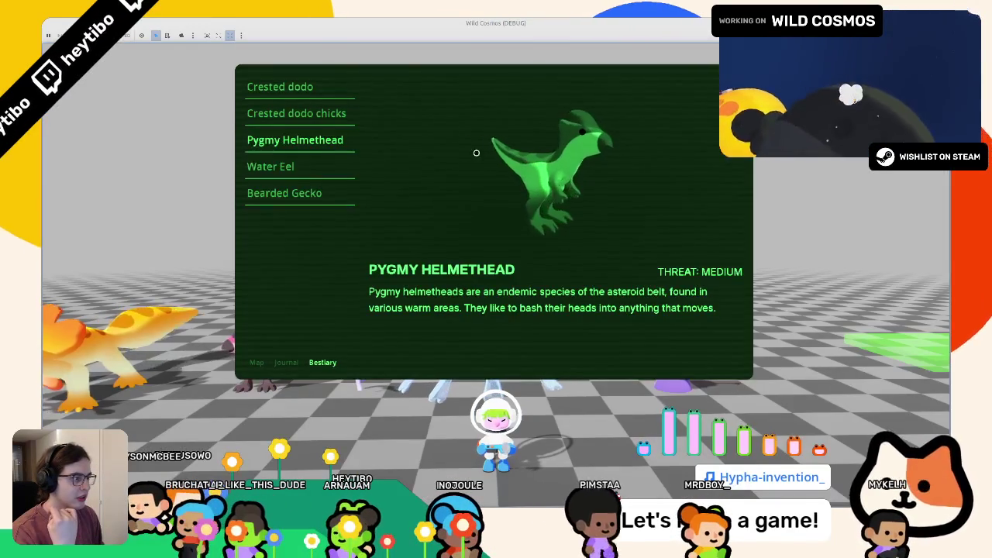
click(277, 166)
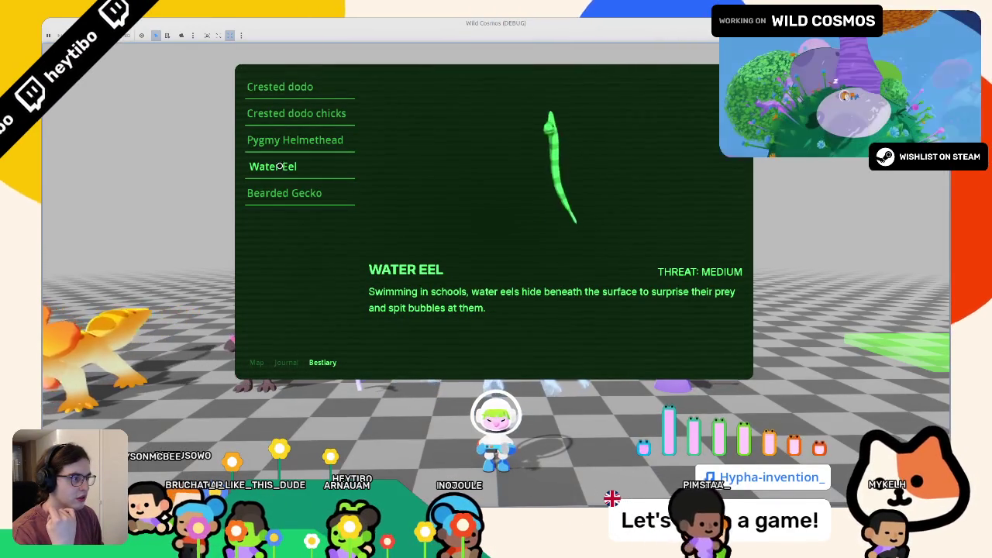
click(289, 142)
click(284, 166)
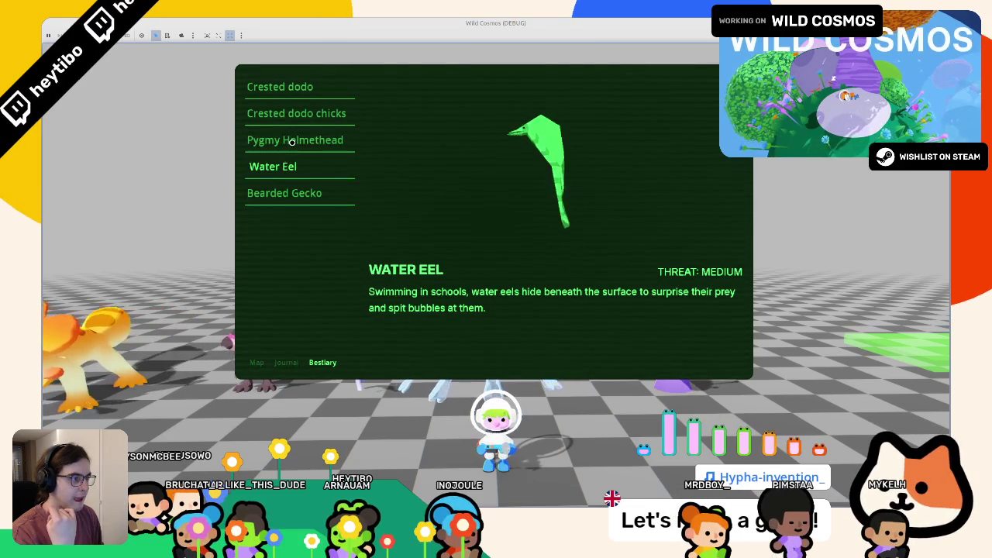
click(292, 142)
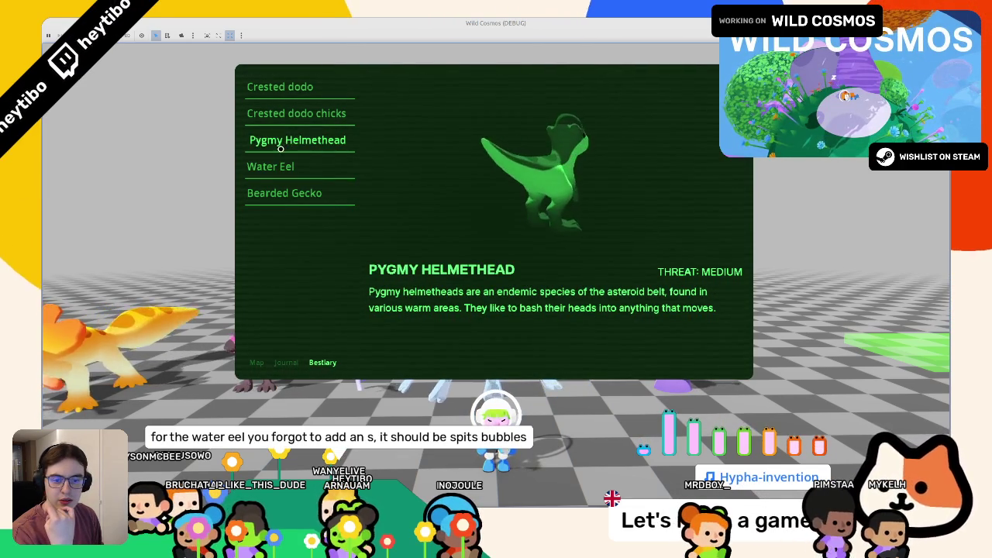
click(271, 165)
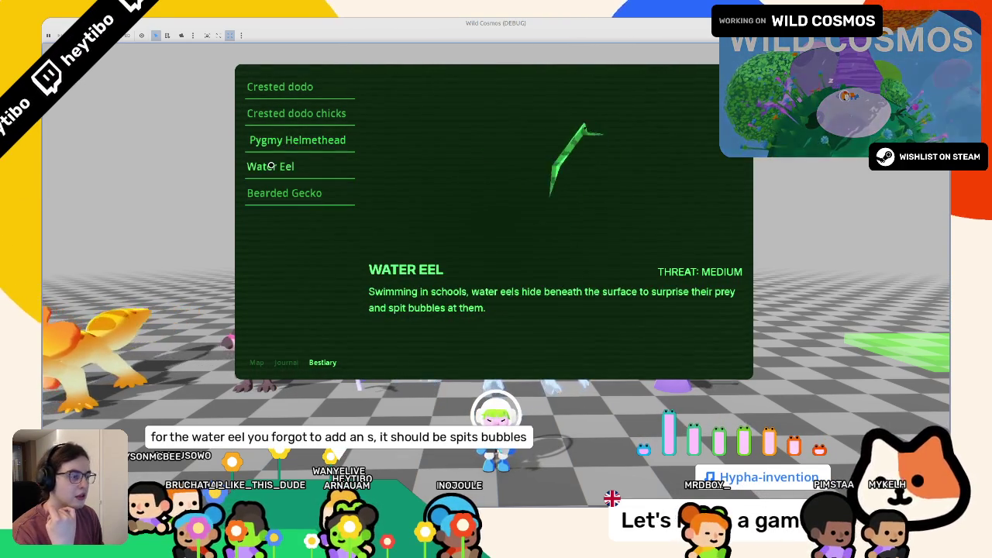
key(F8)
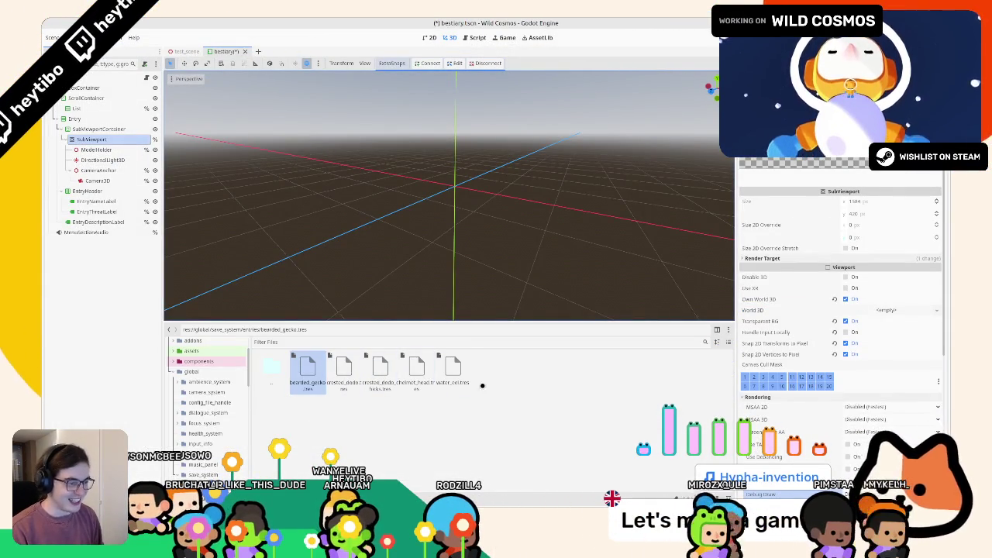
Save the scene, select the root node to show the 2D label layout, and rerun the game.
click(453, 370)
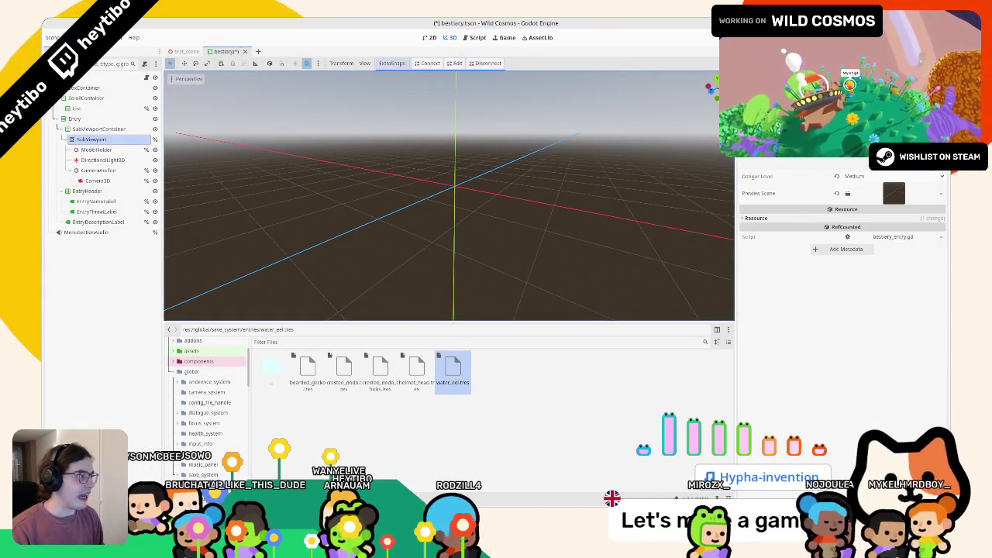
key(ctrl+s)
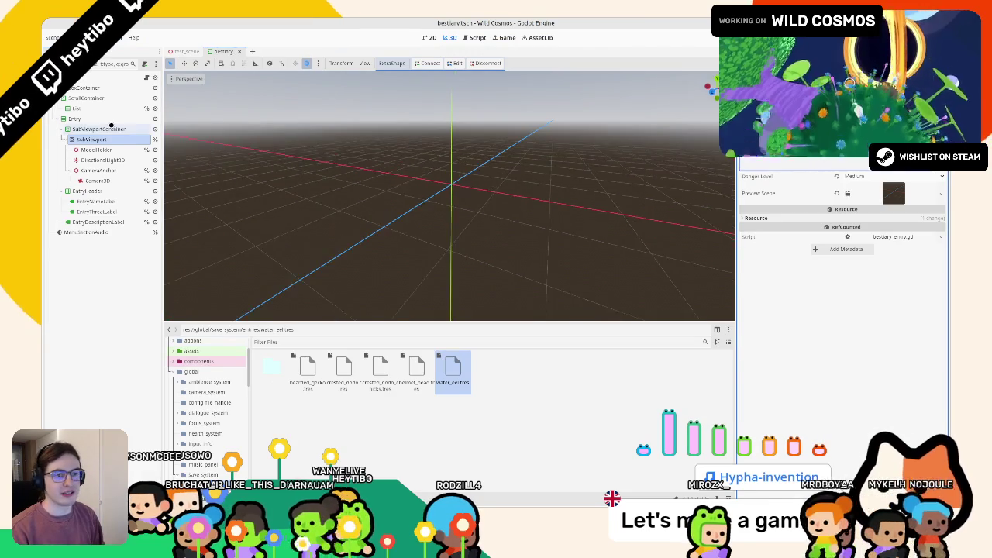
click(102, 148)
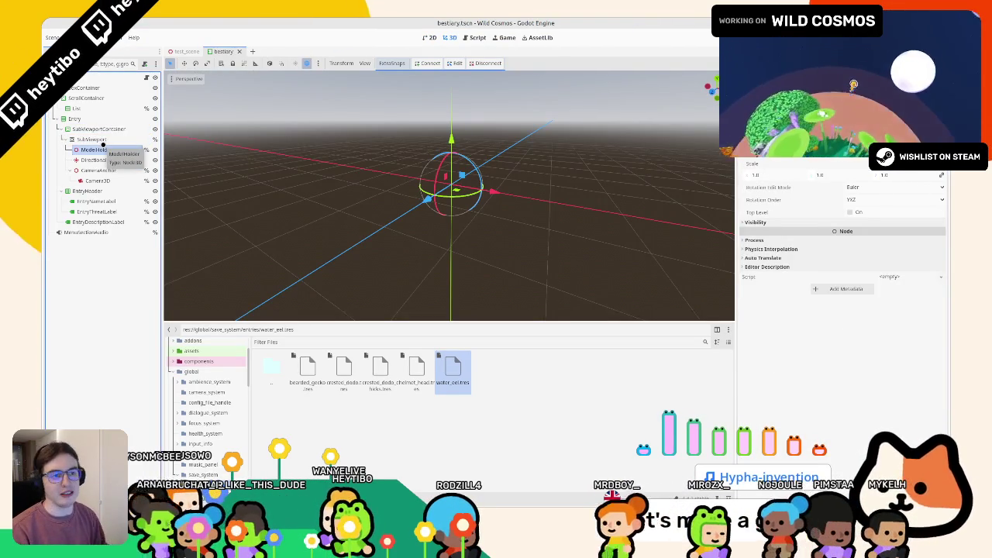
click(121, 79)
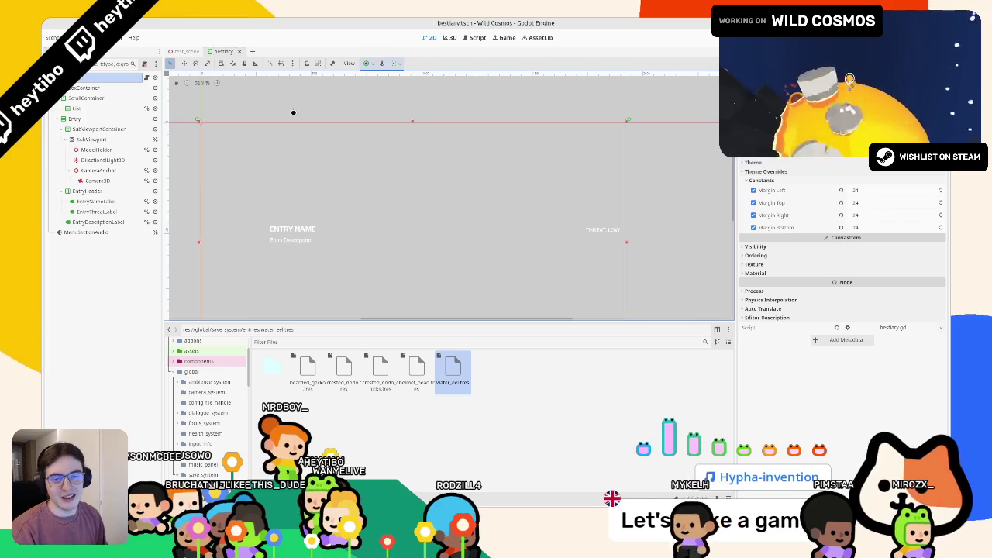
key(F5)
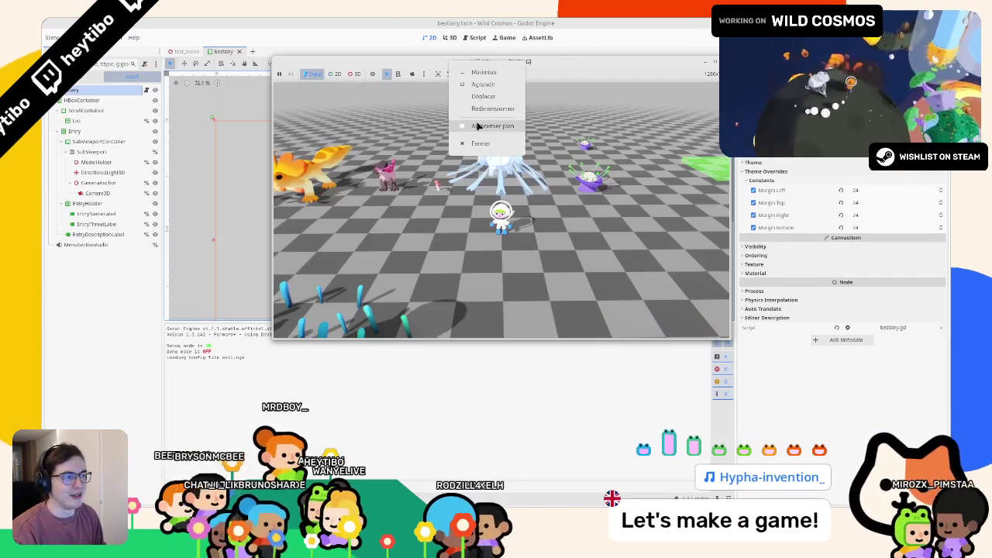
Open the Bestiary in the enlarged game and switch between Crested dodo and Crested dodo chicks.
key(m)
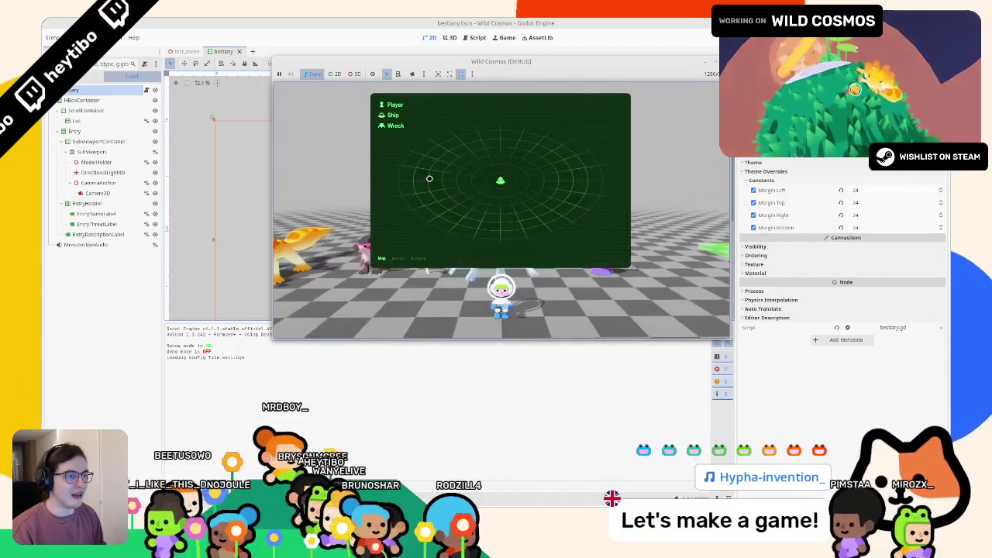
click(422, 258)
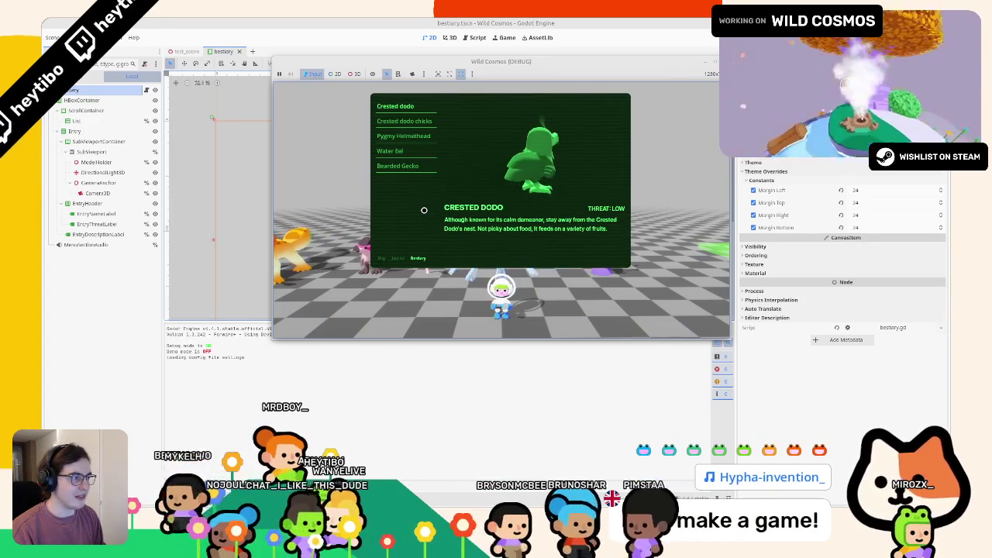
key(super+Up)
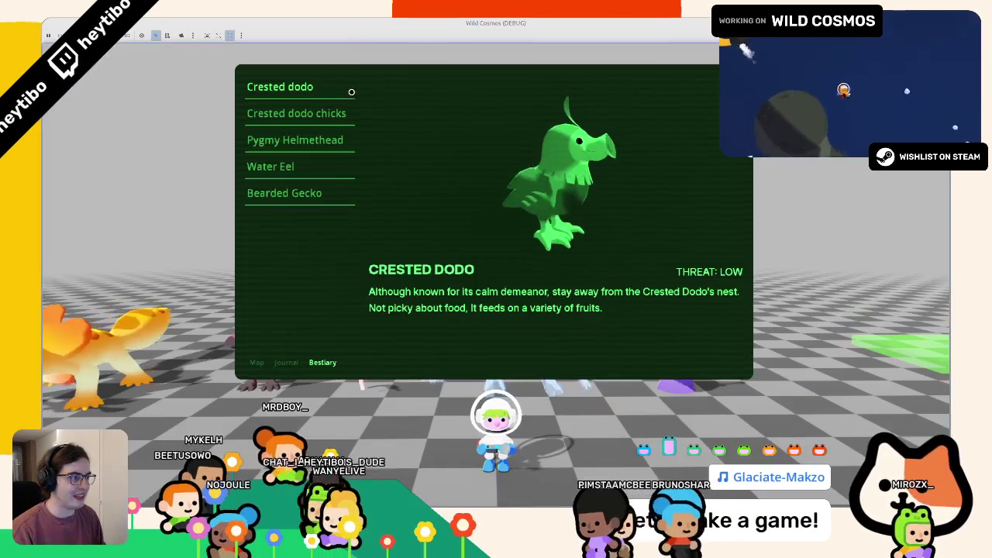
click(285, 114)
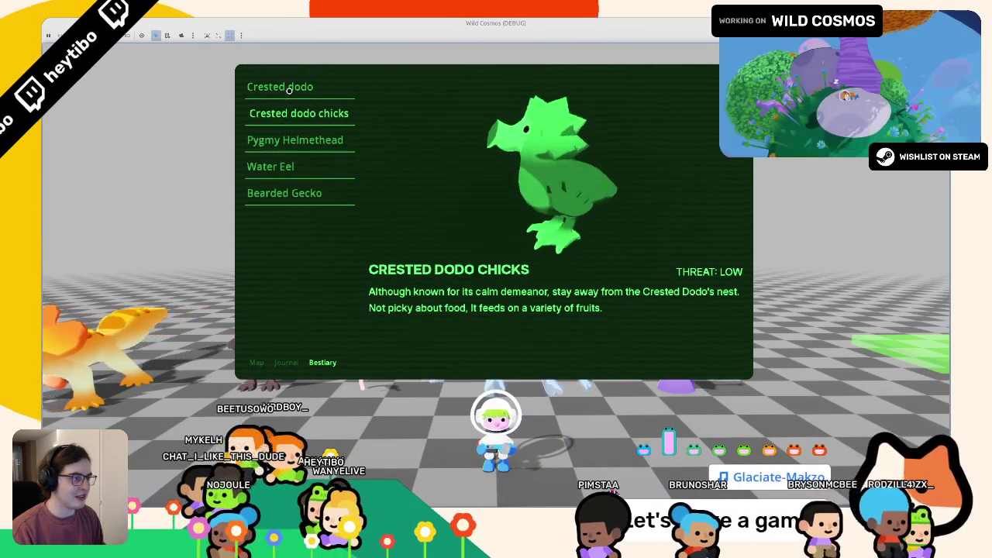
key(Up)
click(286, 114)
click(291, 89)
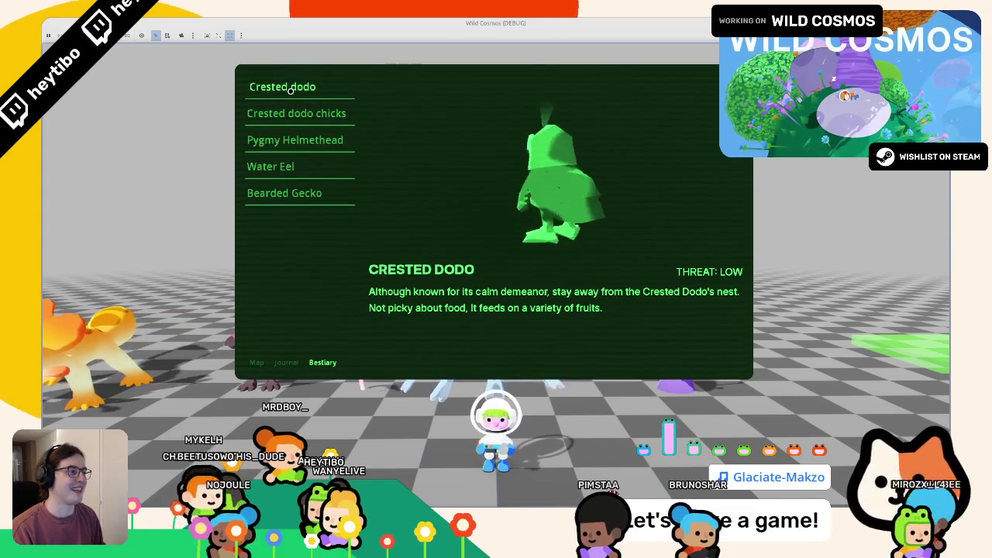
click(290, 113)
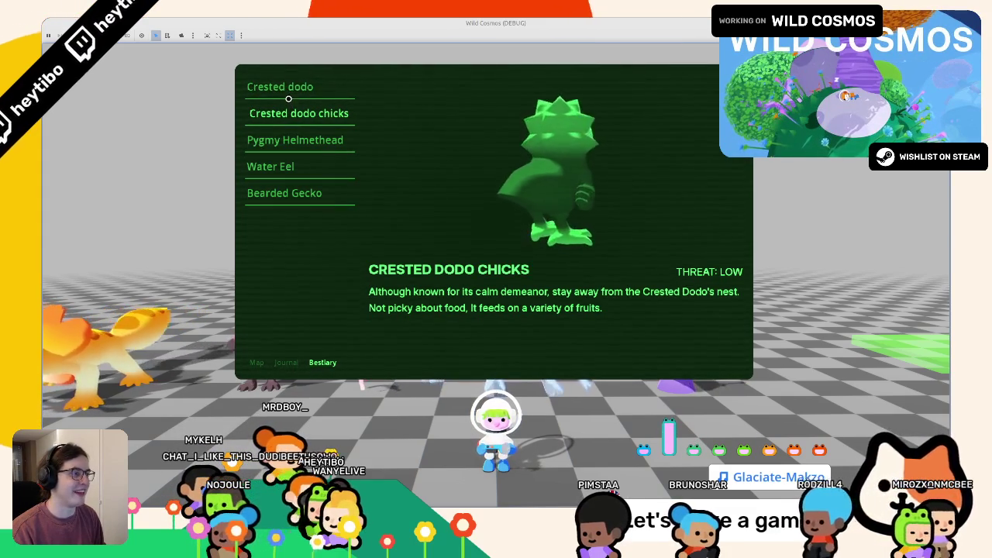
Compare the Pygmy Helmethead, Water Eel and Bearded Gecko entries, then close the game with Alt+F4.
click(275, 139)
key(Down)
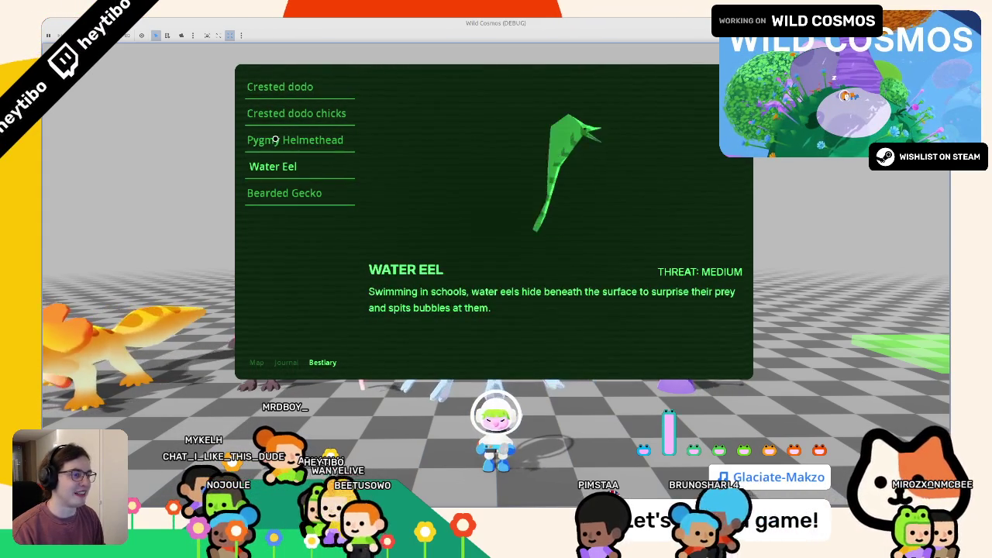
click(275, 140)
click(270, 164)
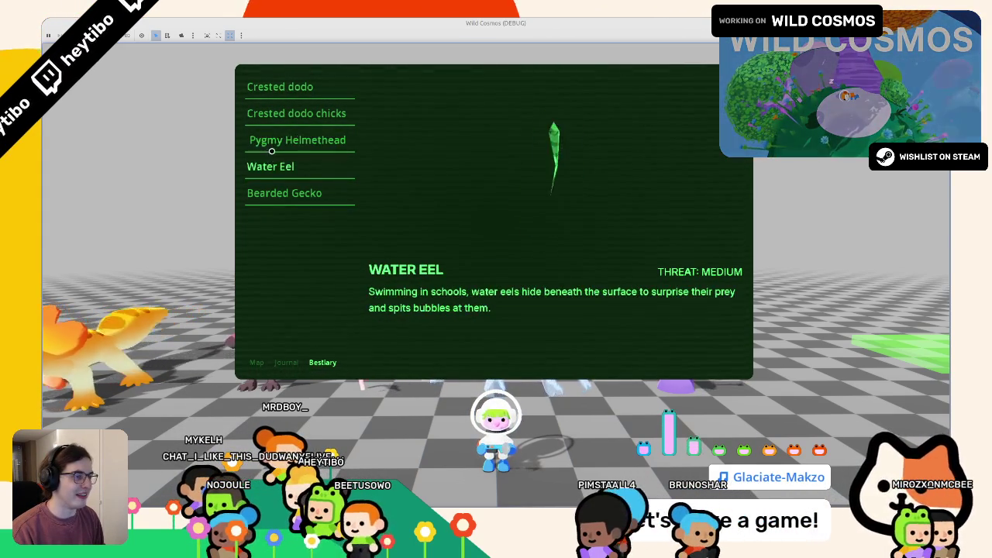
click(273, 140)
click(268, 165)
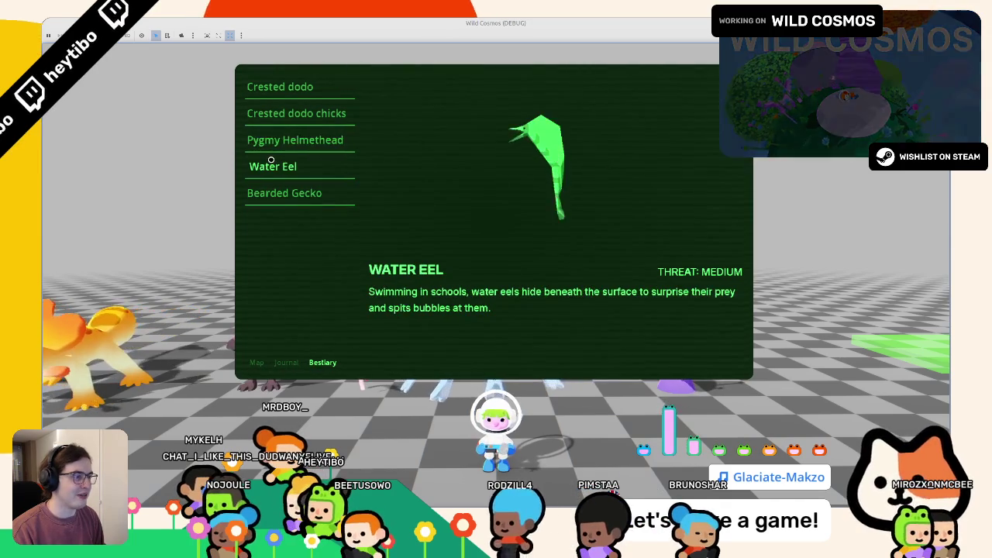
click(269, 192)
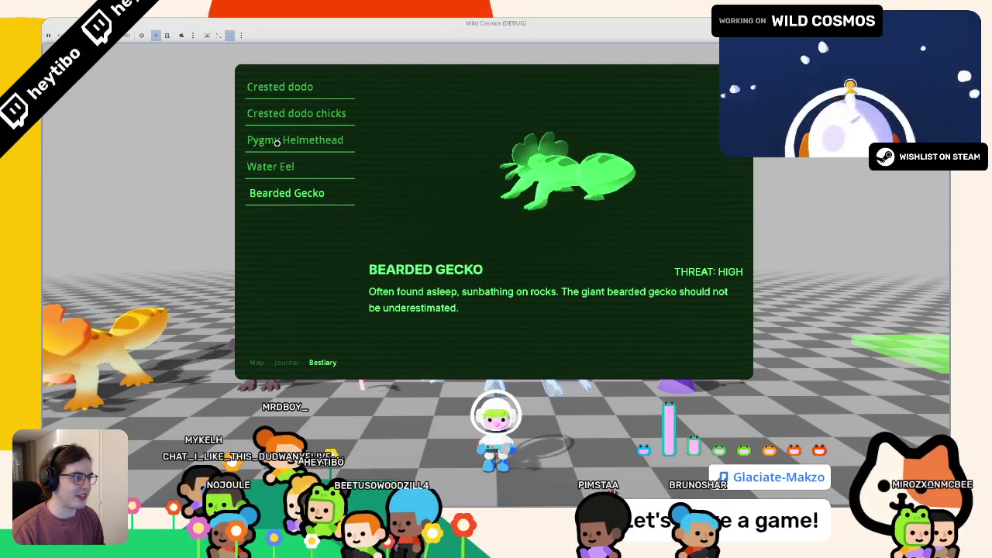
click(271, 141)
click(275, 165)
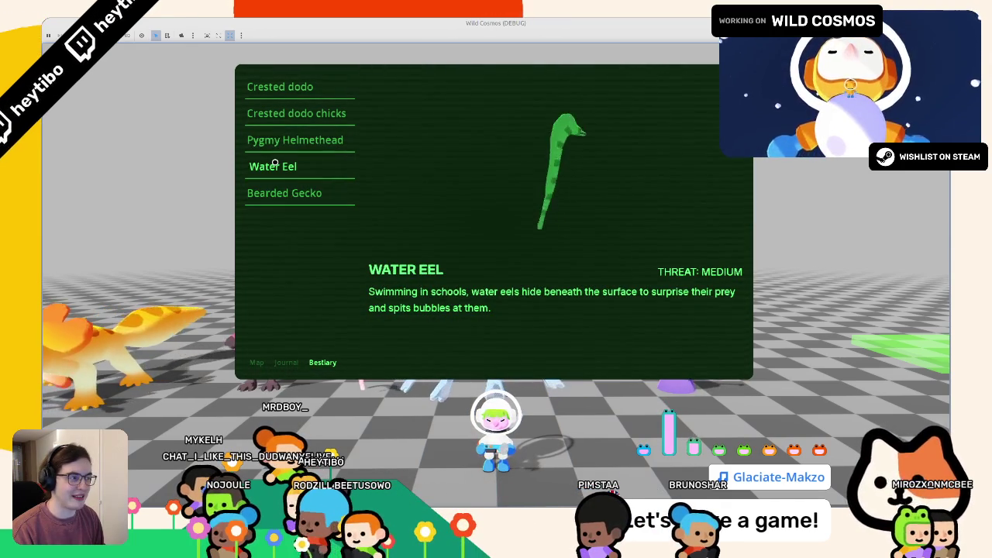
click(283, 137)
key(alt+F4)
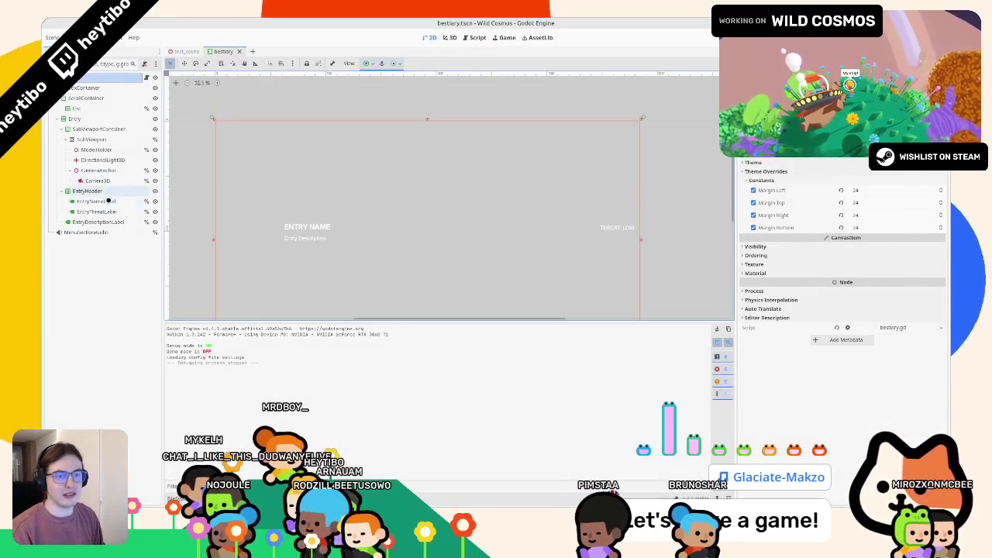
Set the SubViewport's Rendering Debug Draw mode to Wireframe.
click(91, 139)
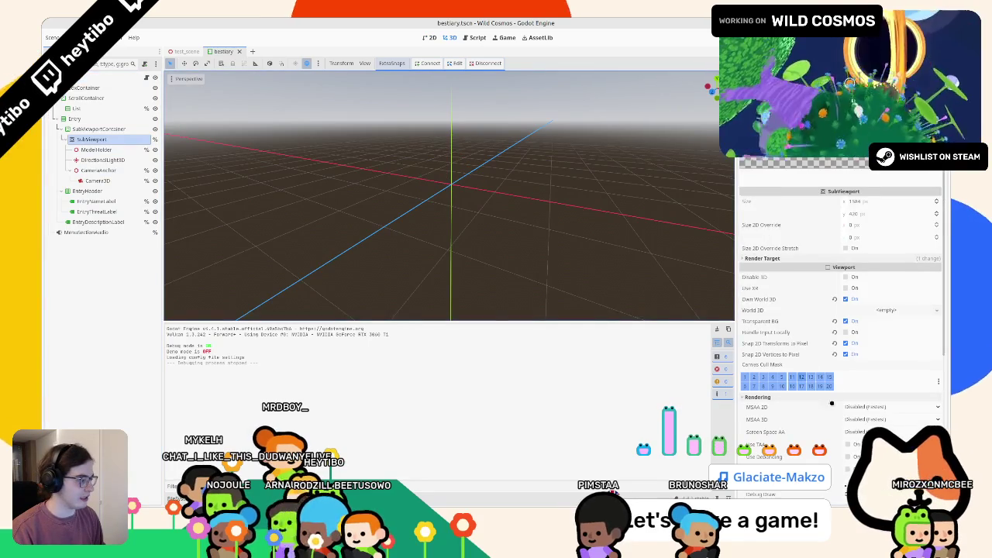
scroll(832, 403, down, 5)
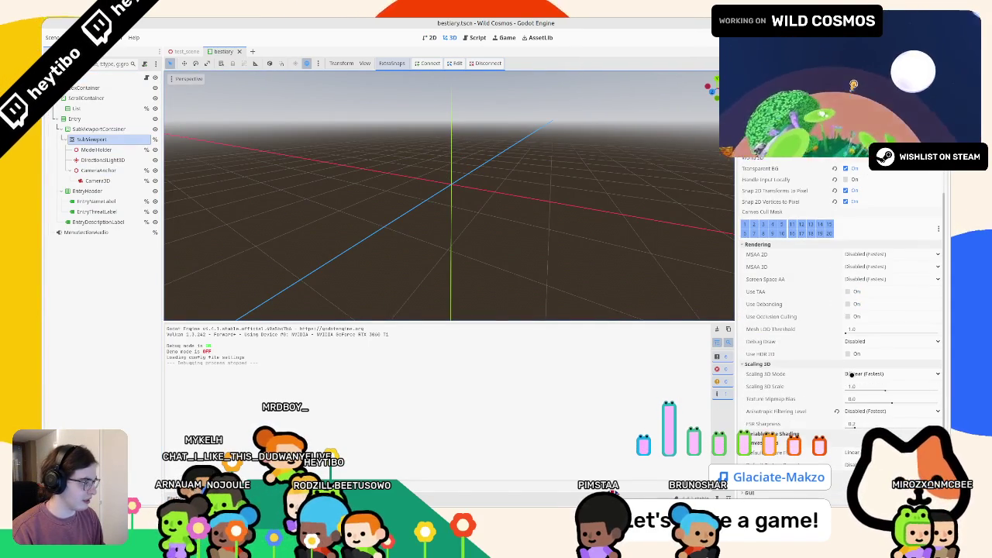
click(858, 342)
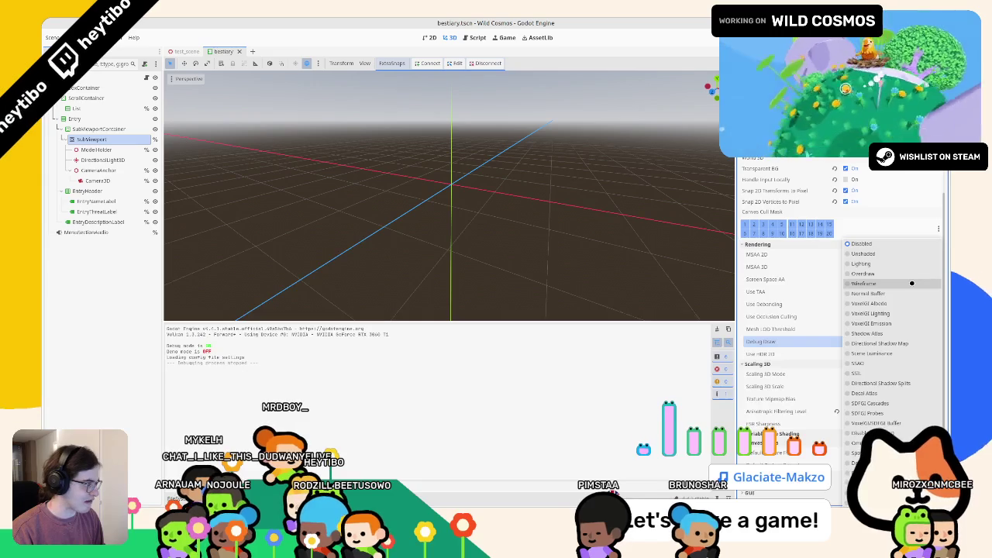
click(890, 283)
Run the game, open the Bestiary on Pygmy Helmethead, and shrink the window beside the editor.
key(F5)
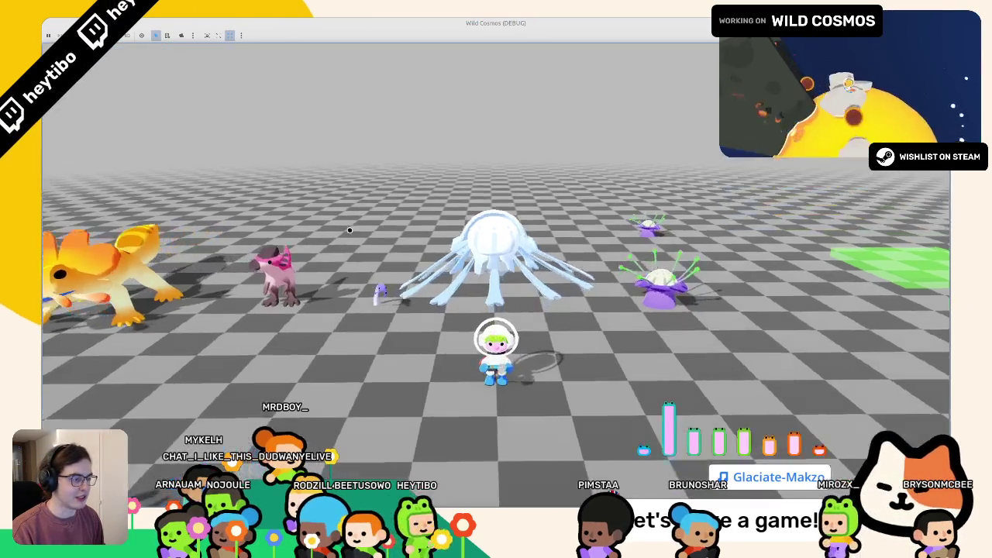
key(Tab)
click(315, 358)
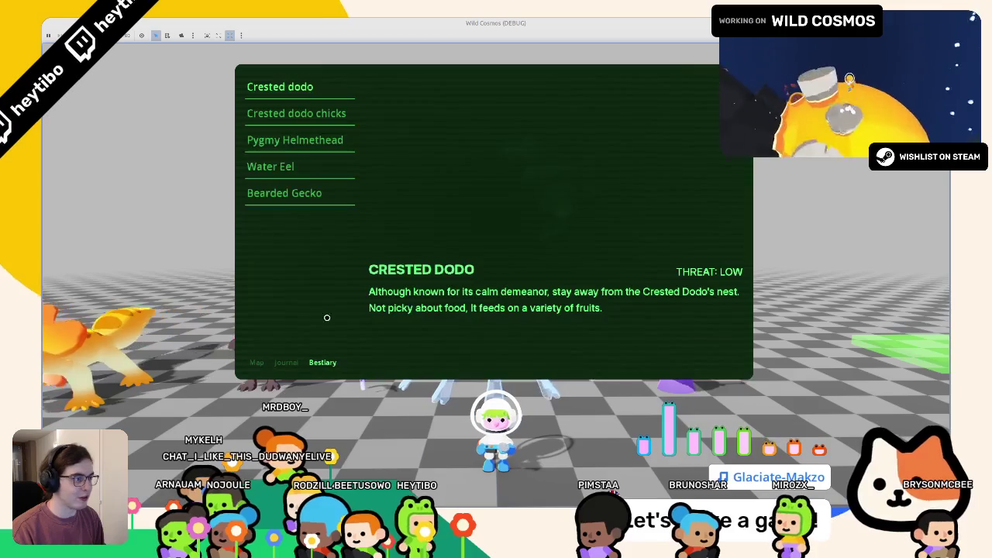
click(296, 132)
double_click(508, 22)
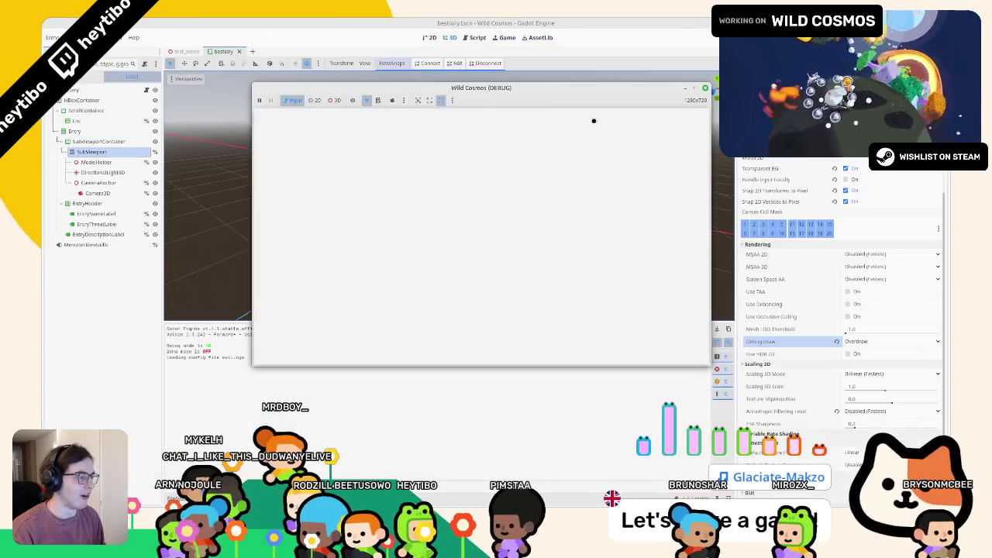
Try the Scene Luminance, Decal Atlas and Decal Cluster Debug Draw modes.
right_click(567, 97)
click(582, 162)
click(853, 341)
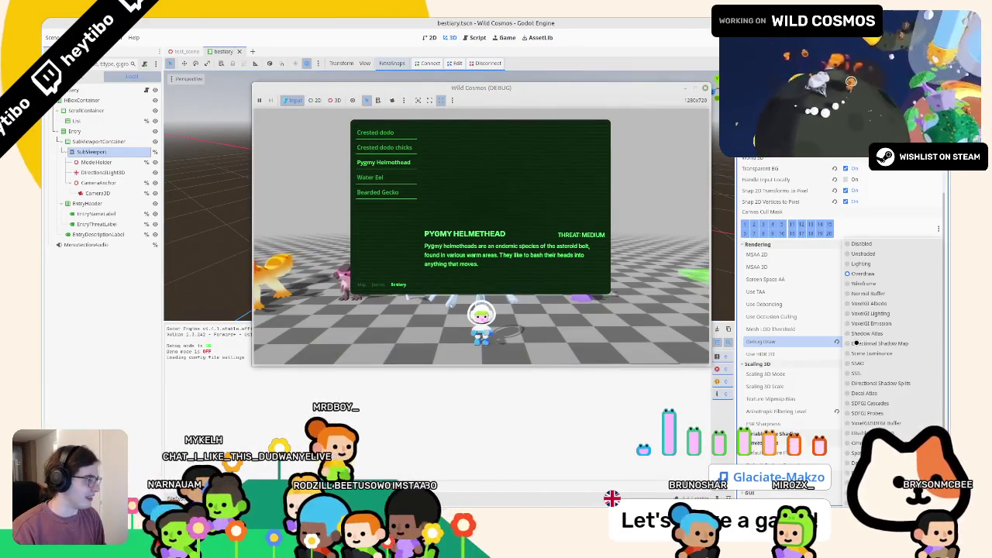
click(851, 349)
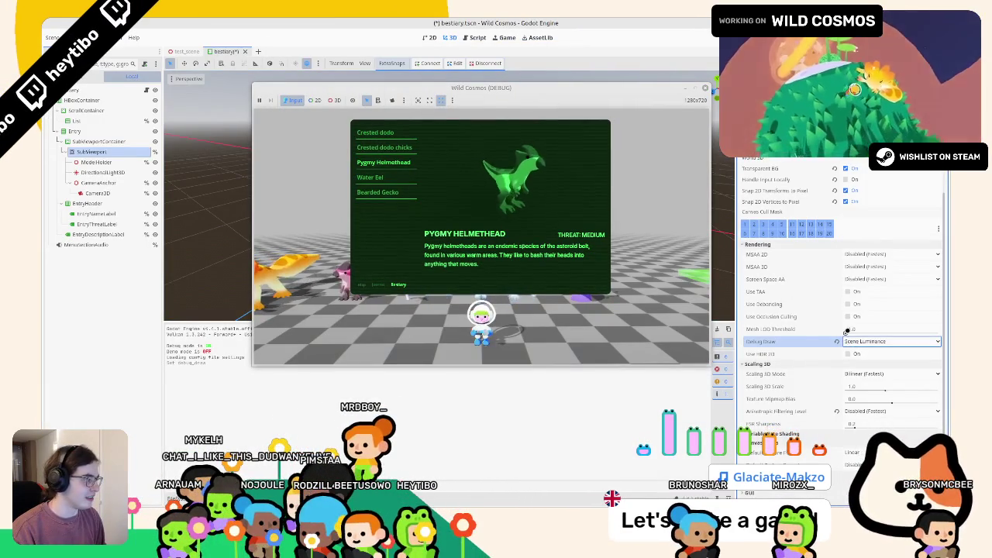
click(853, 342)
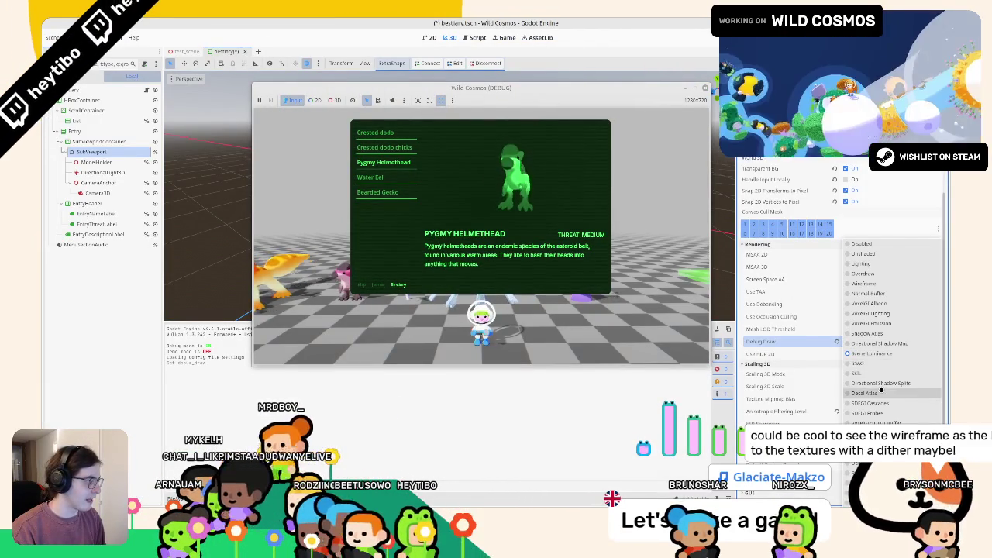
click(853, 388)
click(855, 341)
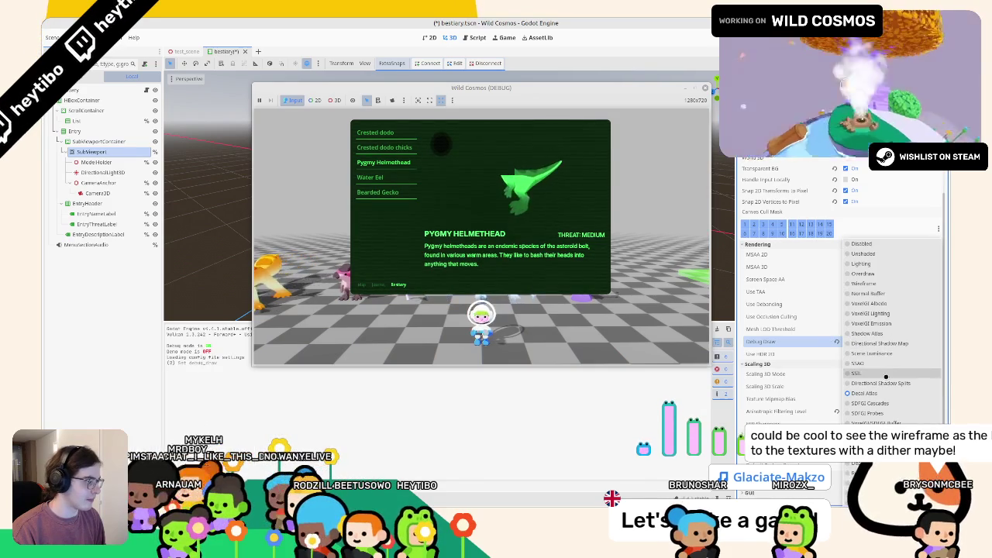
click(876, 463)
click(853, 341)
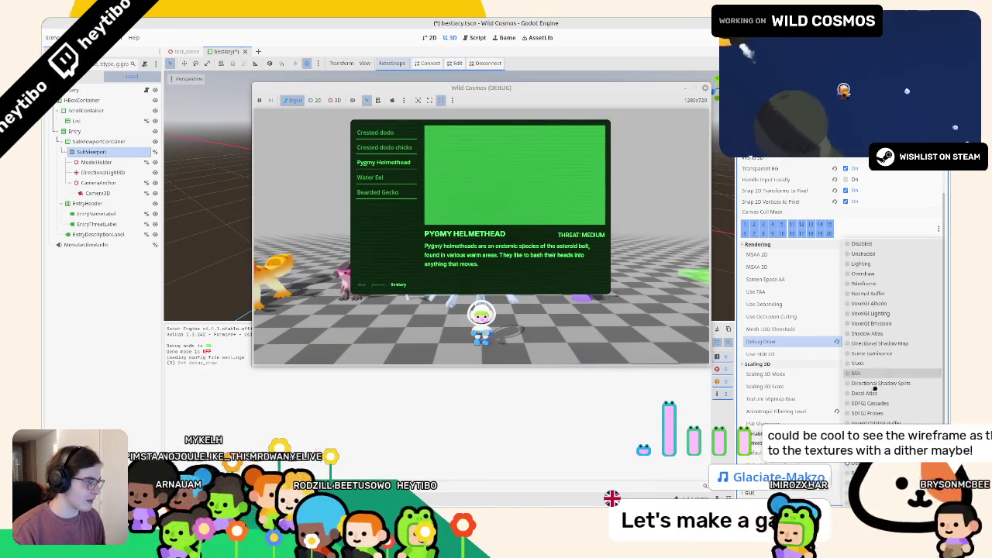
key(Escape)
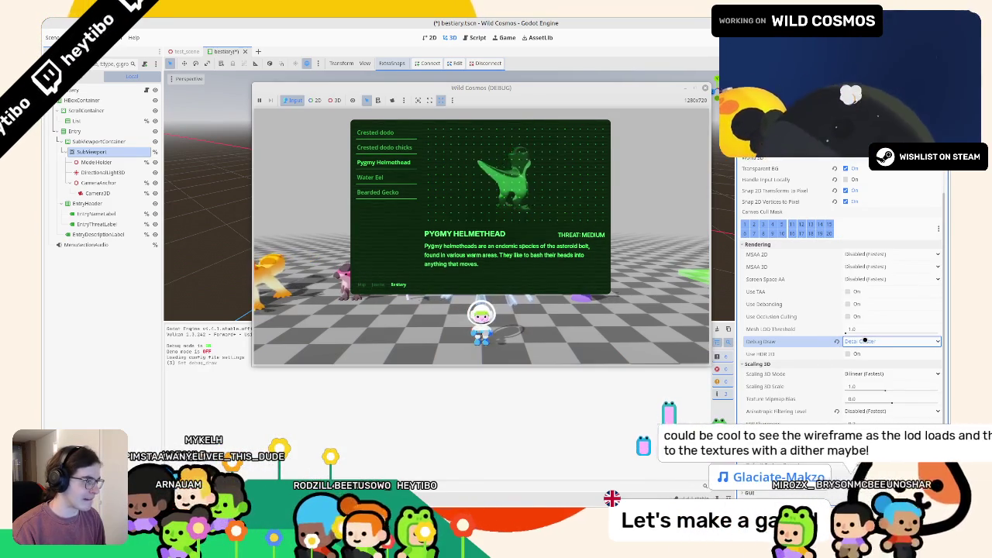
Try Unshaded, restore Wireframe, and view the Water Eel in the full-screen game.
click(865, 341)
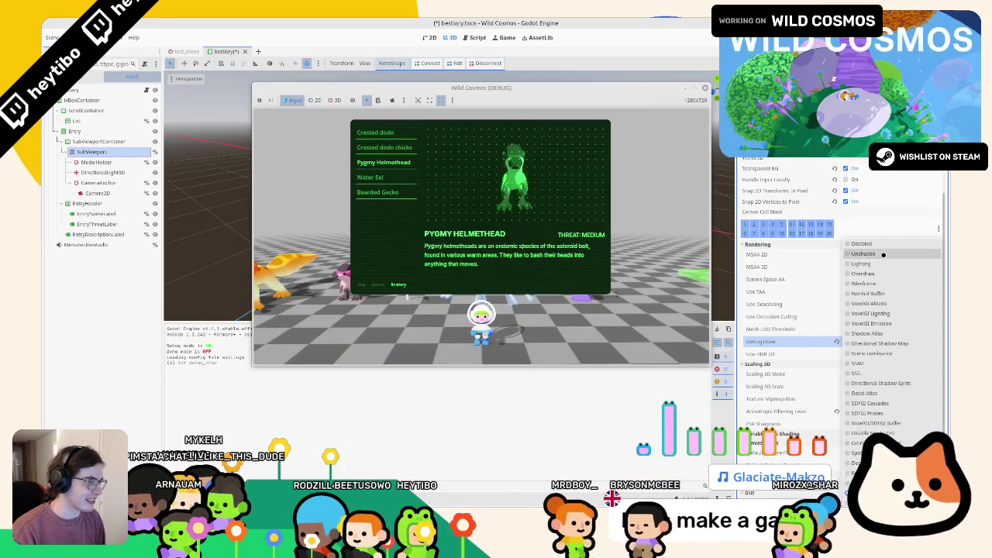
click(876, 253)
click(853, 338)
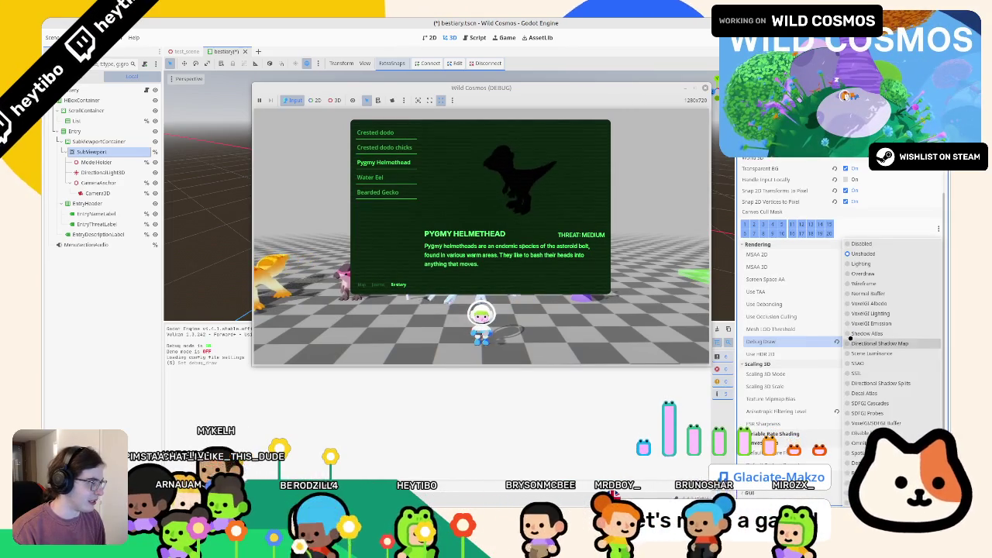
click(850, 289)
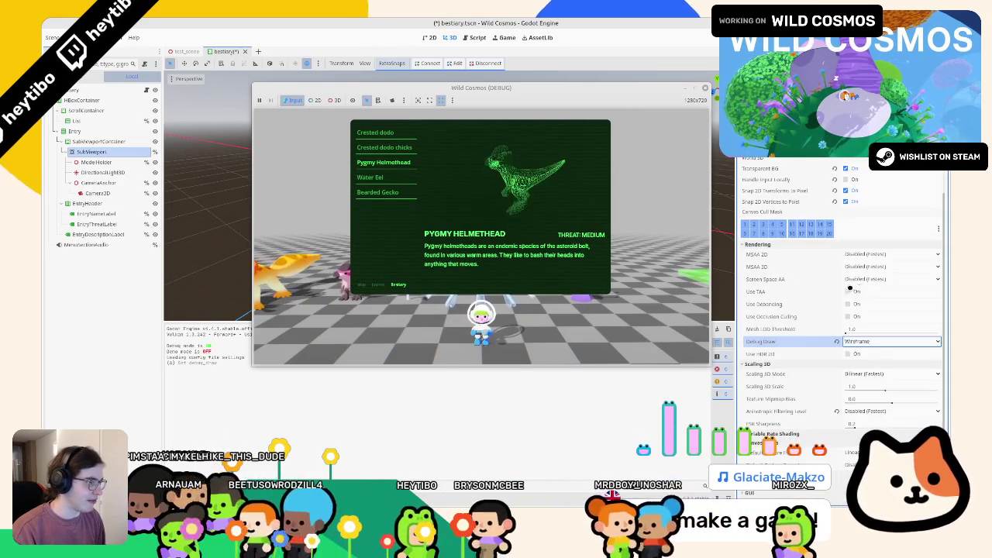
click(699, 90)
click(289, 166)
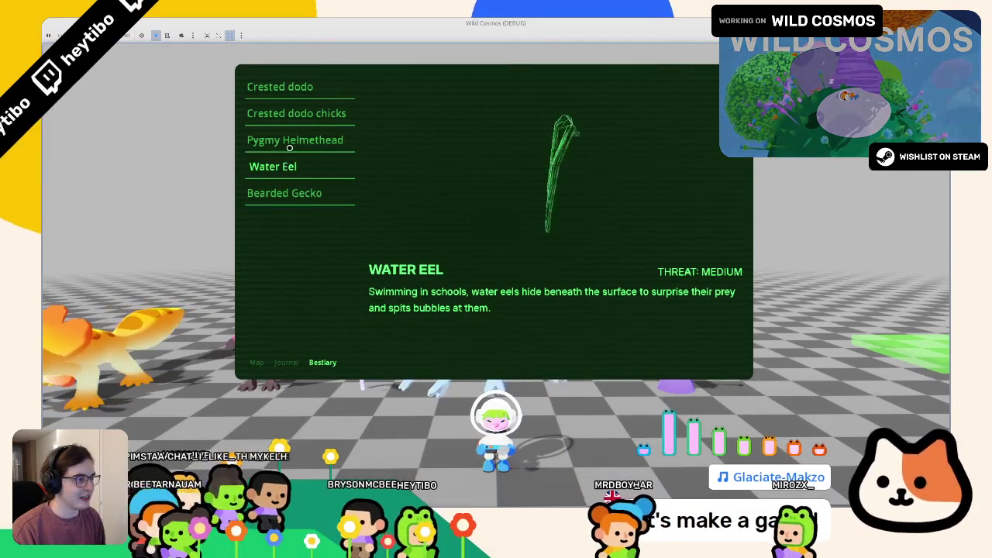
View the wireframe Pygmy Helmethead, resume play, open the Map tab, then stop the game.
click(289, 146)
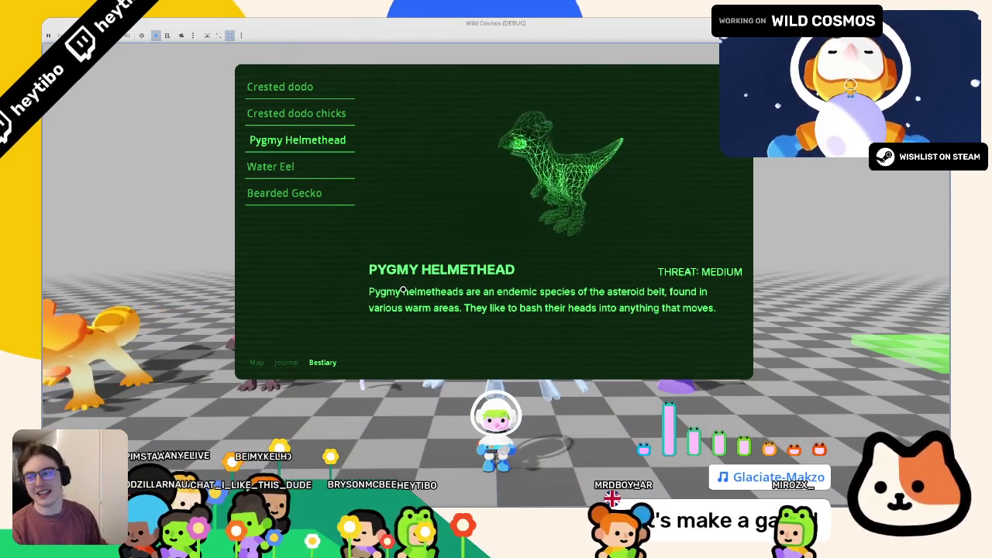
key(Escape)
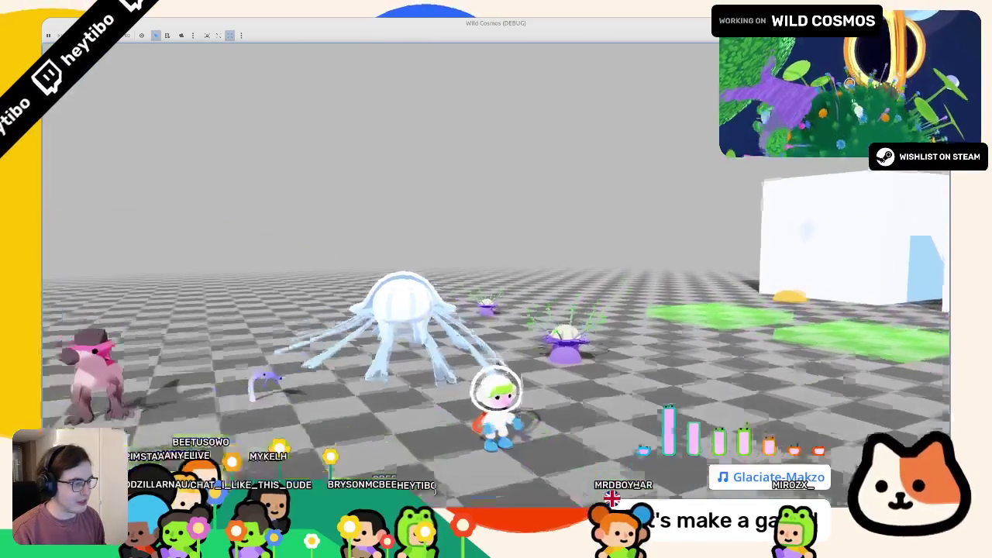
key(Tab)
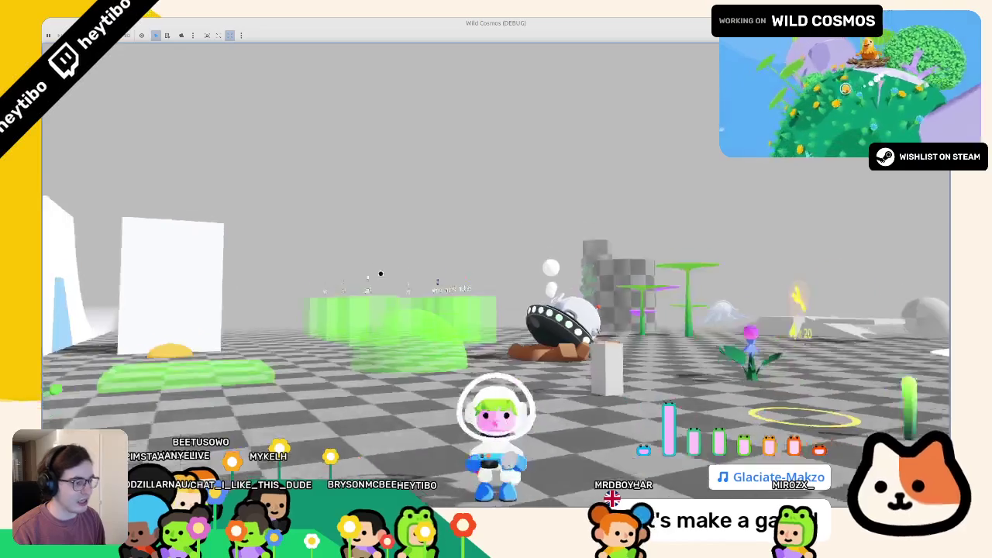
key(Tab)
click(256, 362)
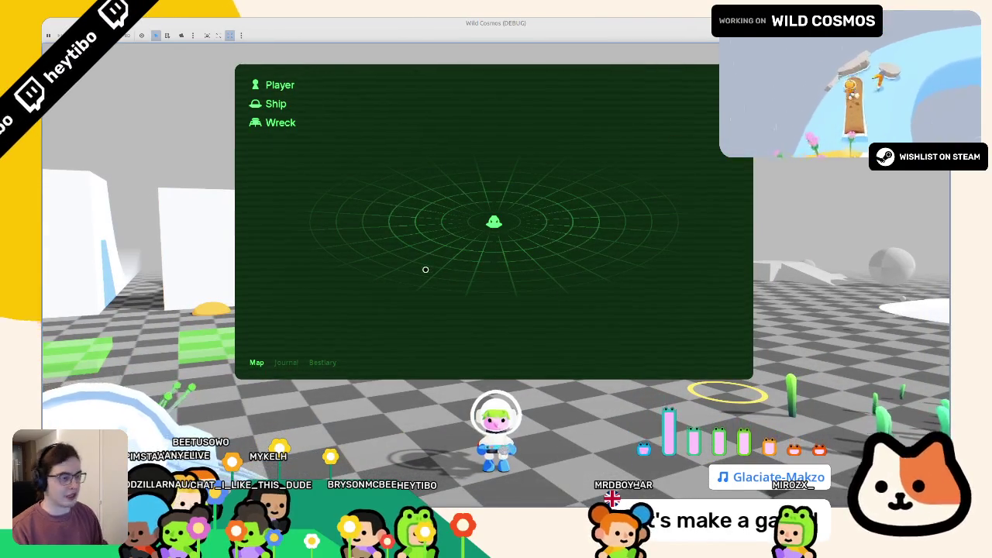
key(F8)
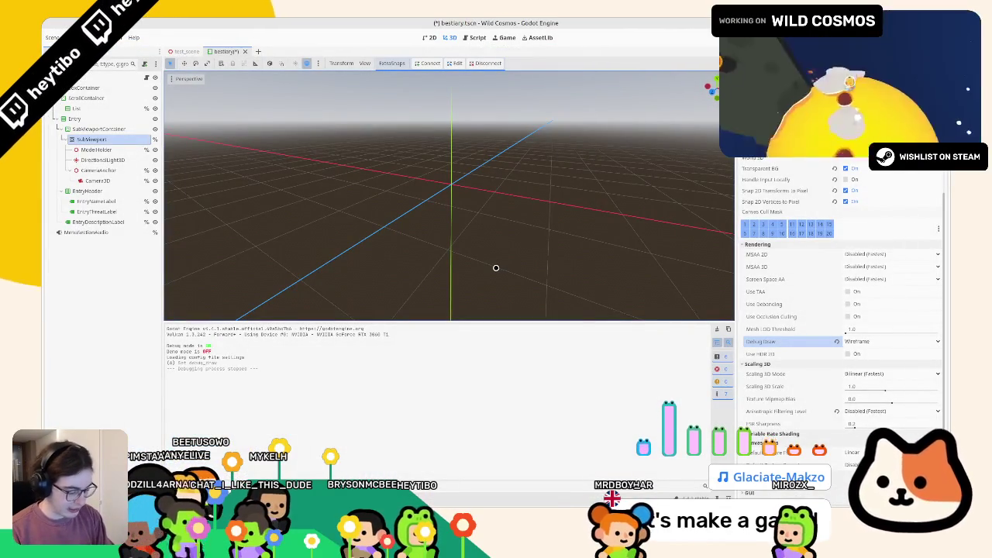
Launch the game with Ctrl+Shift+F5 and confirm the scene to run.
key(ctrl+shift+F5)
key(Return)
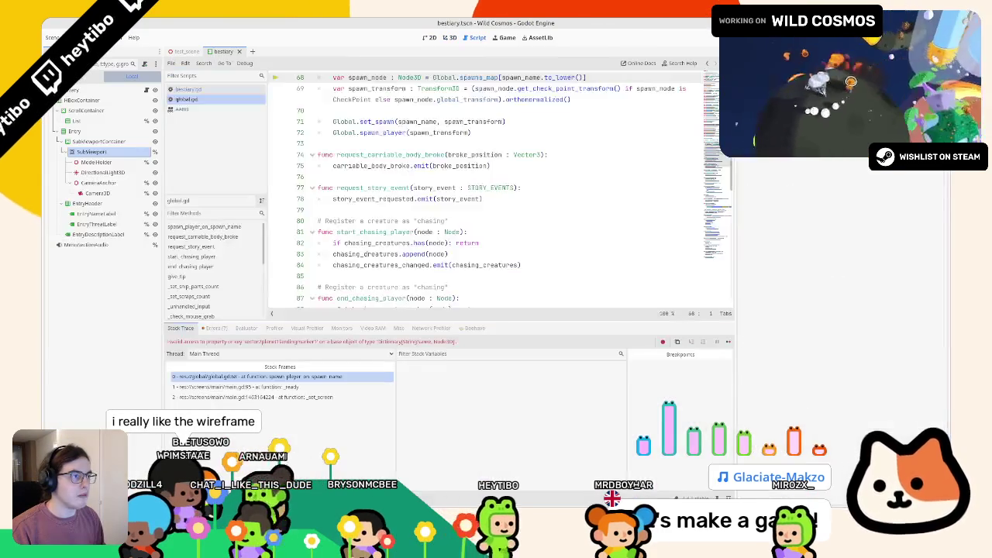
scroll(368, 256, up, 2)
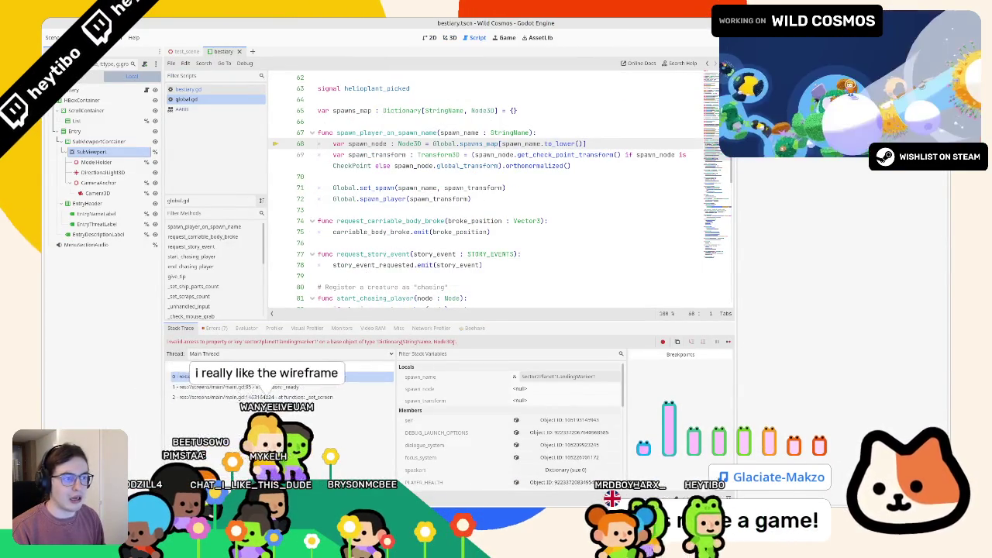
Open debug_launch_options.tres from the project root in the Inspector and relaunch the game.
key(alt+f)
click(186, 373)
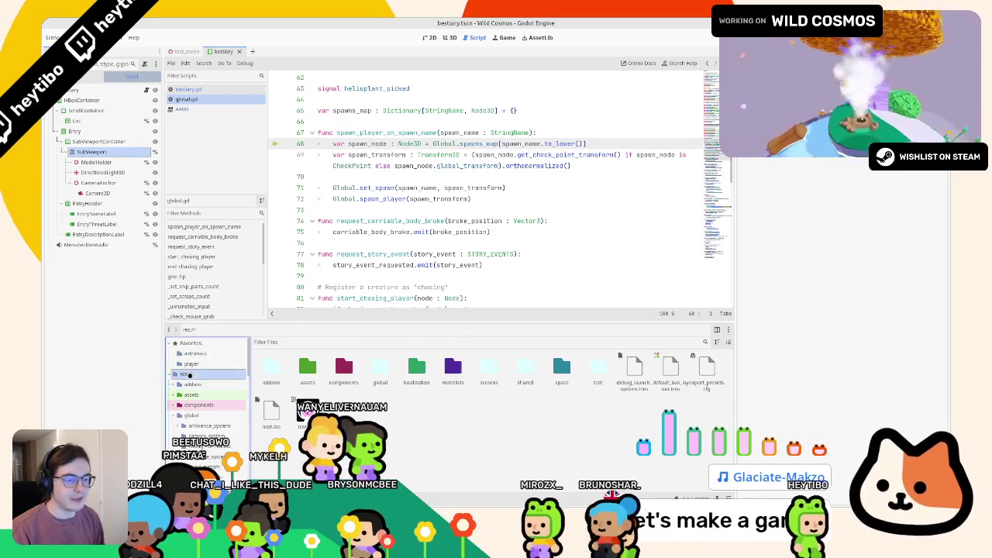
double_click(635, 370)
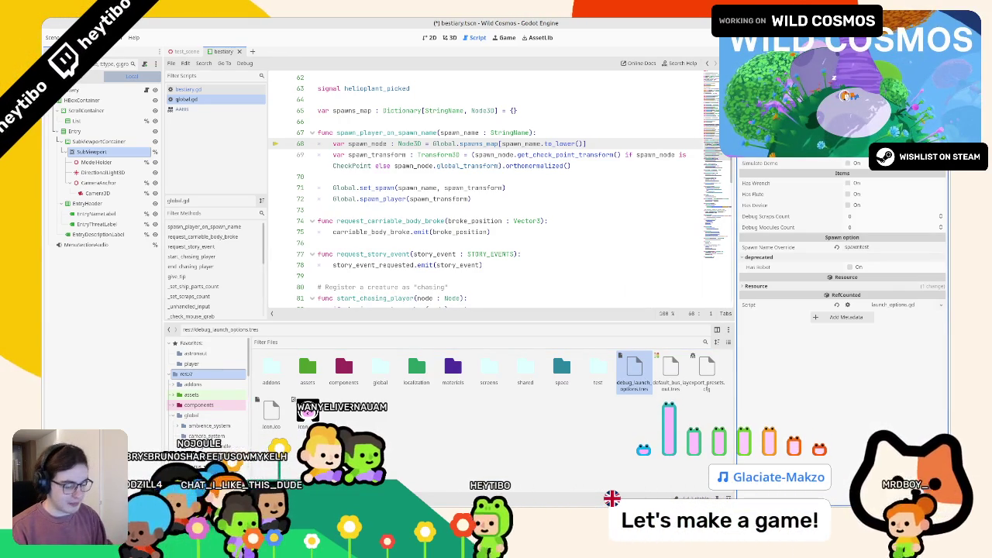
key(F5)
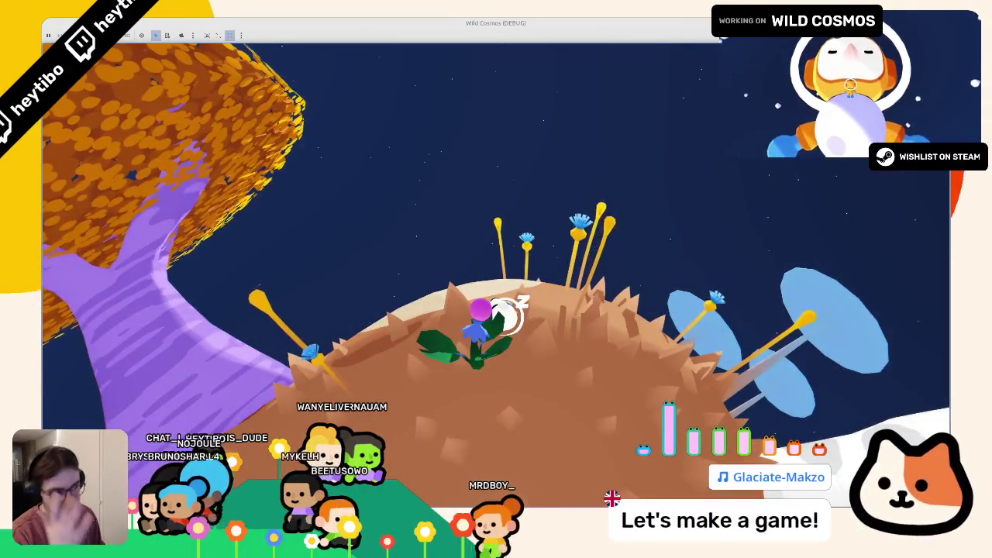
Wake the astronaut, open the holographic map, and tilt and rotate it to see the trail.
key(w)
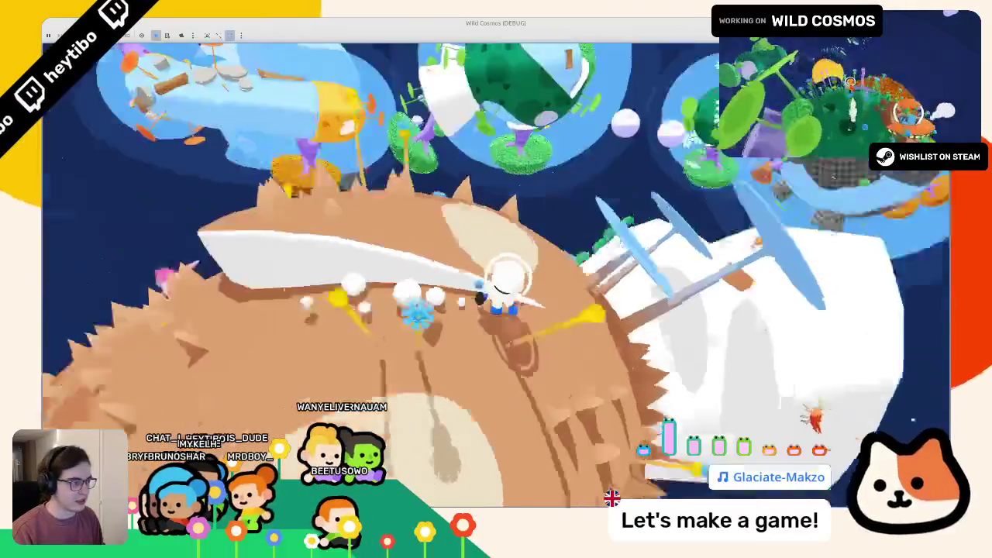
key(m)
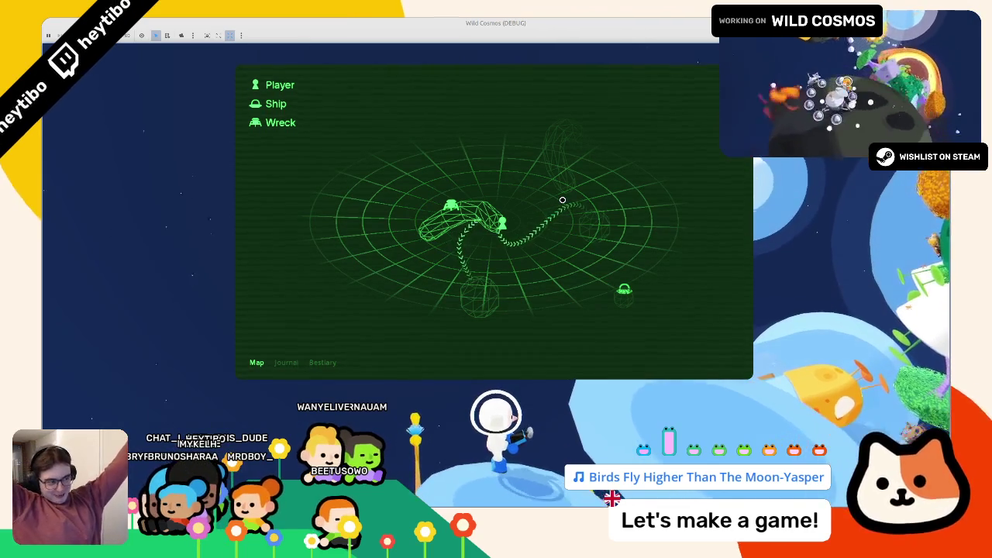
drag(469, 195, 471, 165)
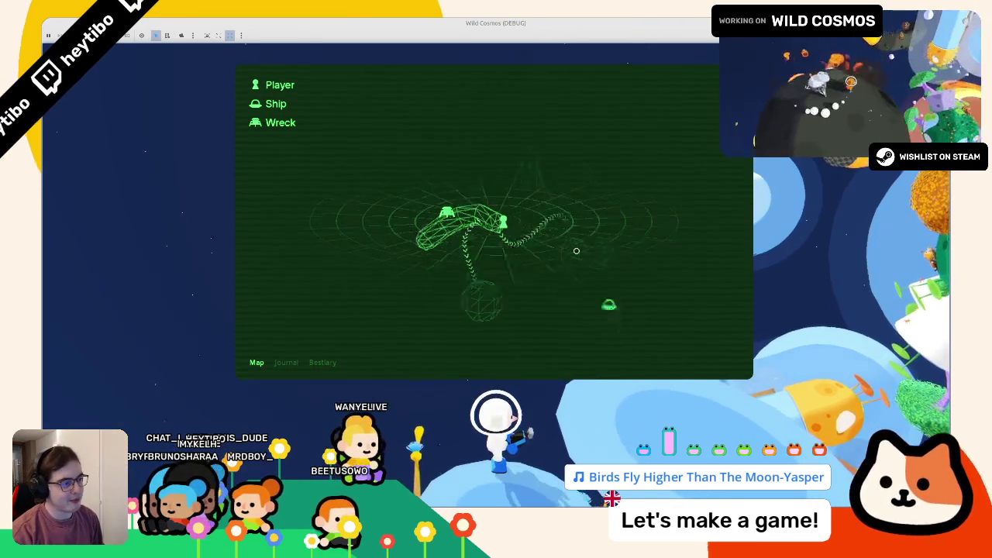
drag(356, 249, 431, 230)
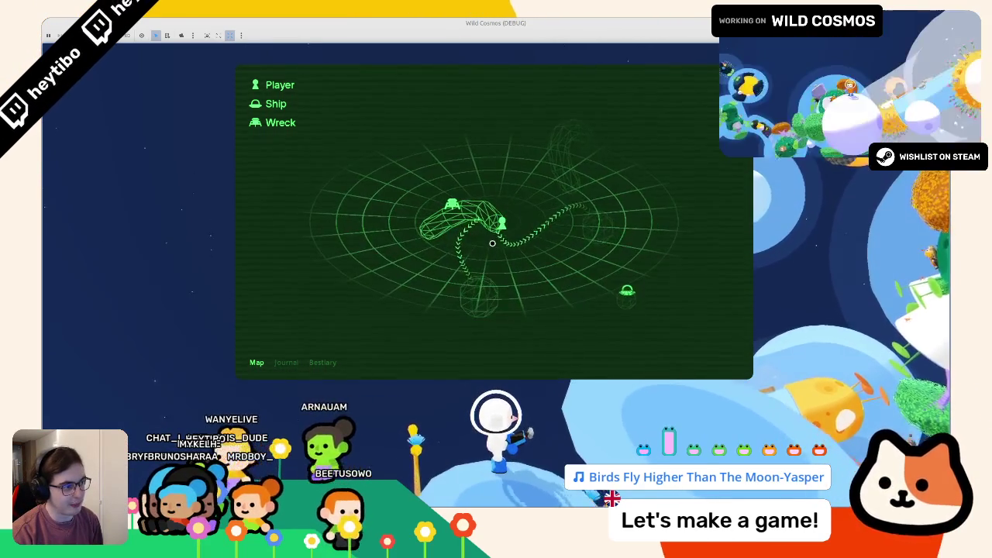
Click through the still-unknown Bestiary entries, then stop the game with F8.
click(309, 363)
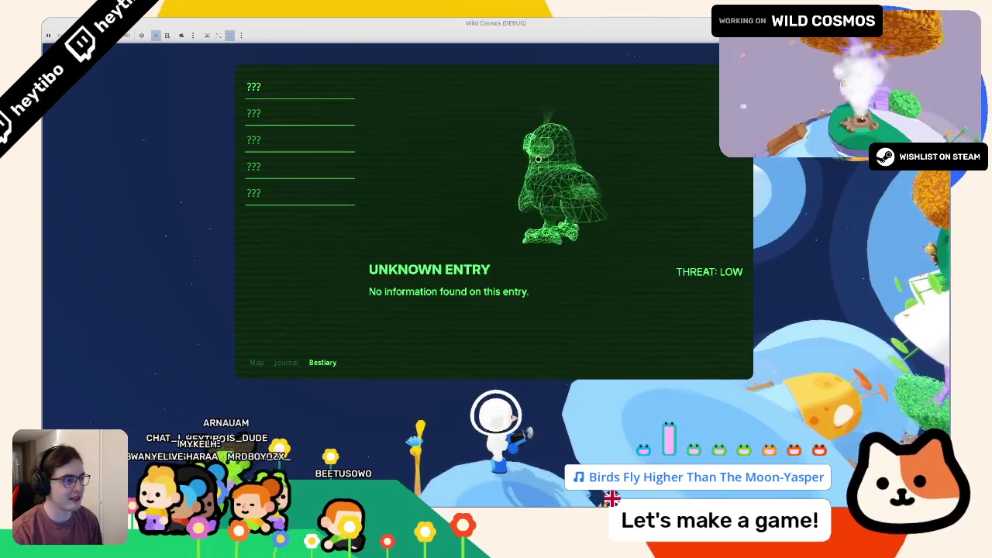
click(286, 138)
click(274, 165)
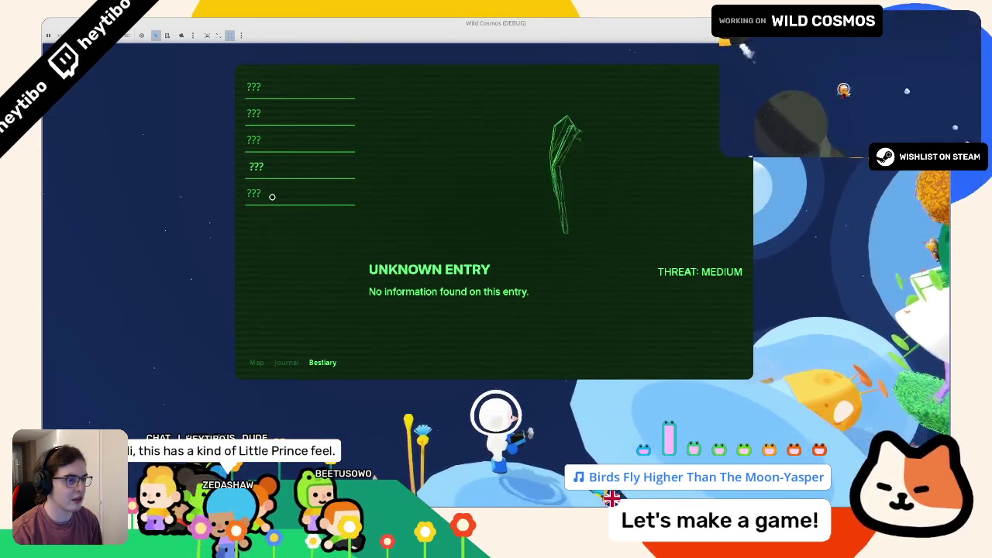
click(274, 194)
key(F8)
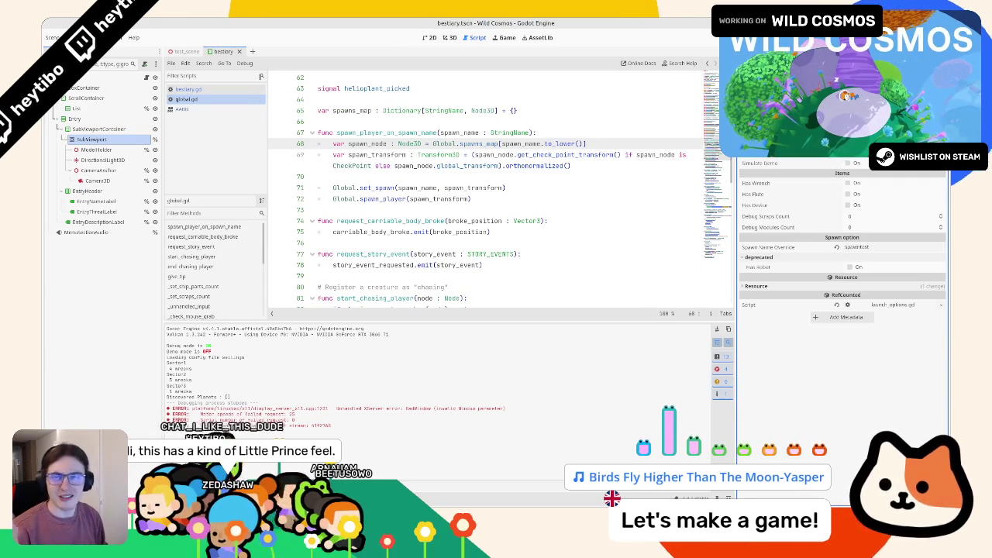
Switch to the 3D view, run, stop and relaunch the game, then maximize its window.
click(451, 37)
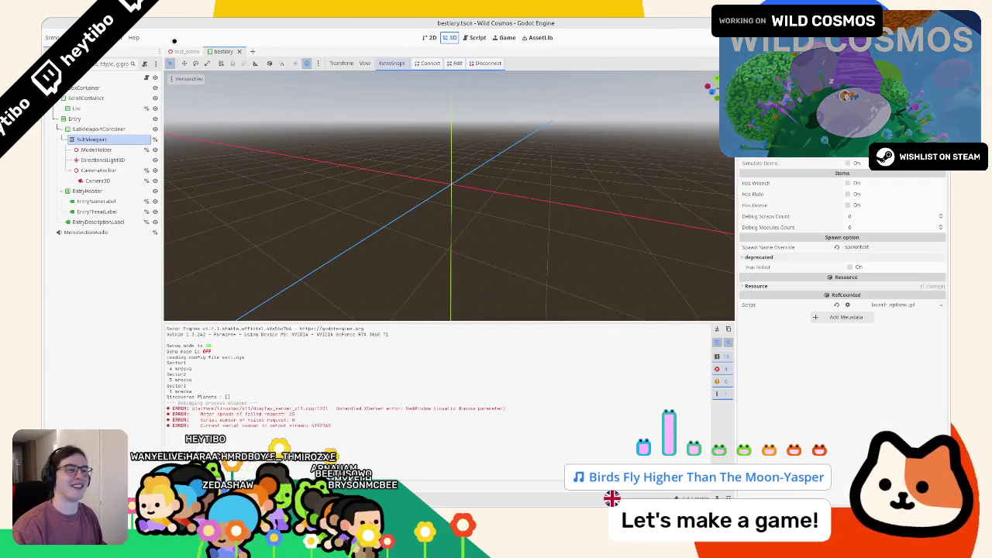
key(F5)
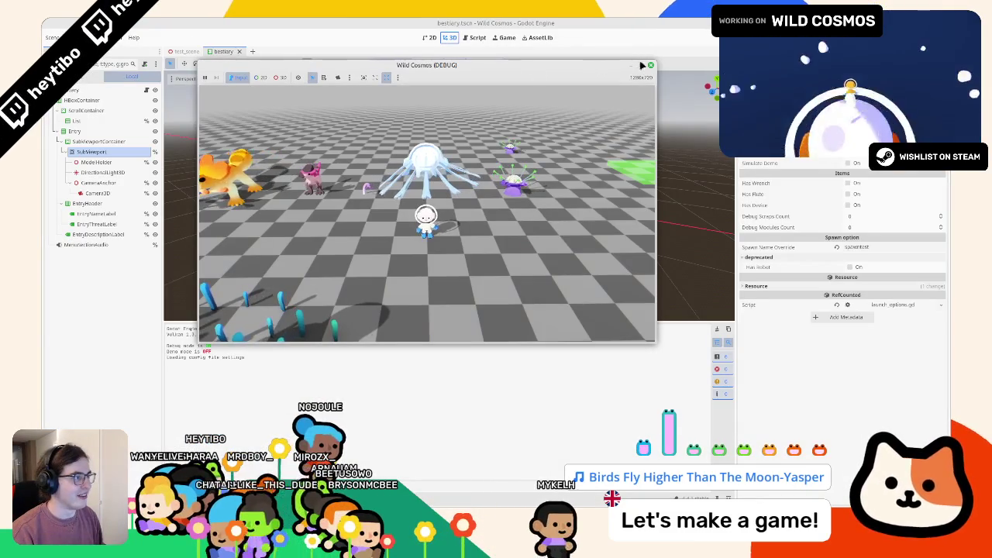
key(F8)
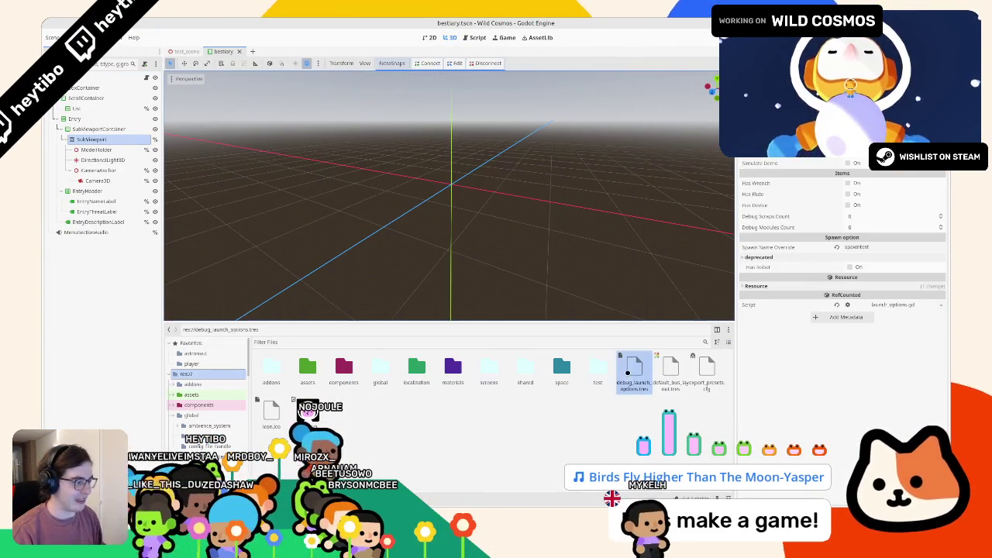
key(F5)
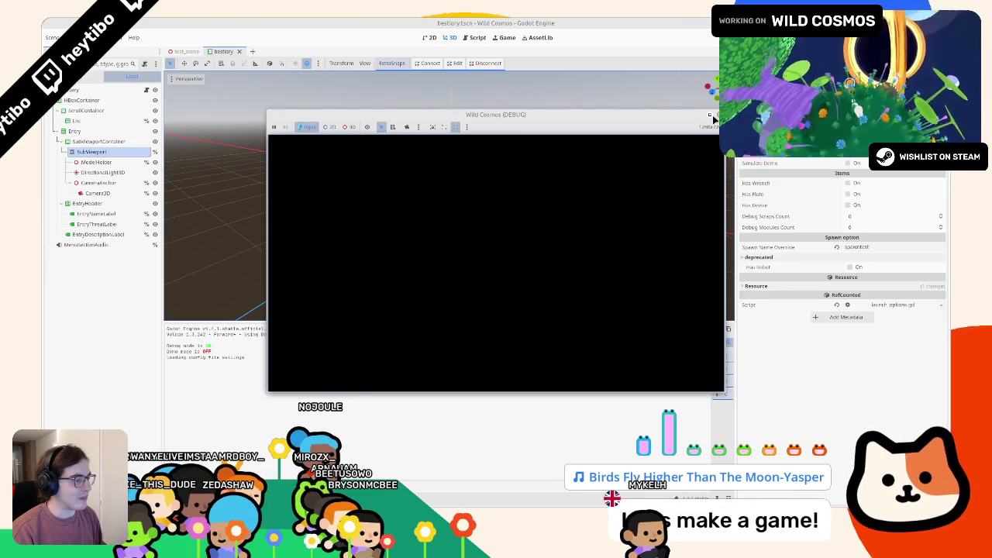
click(710, 115)
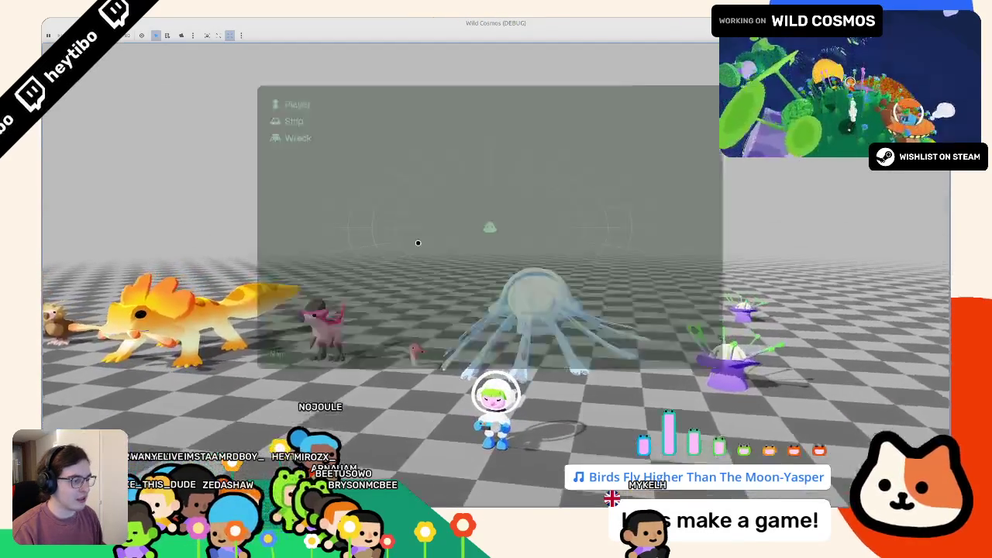
Browse the Crested Dodo, Pygmy Helmethead, Crested dodo chicks and Water Eel entries, then close the bestiary.
click(322, 362)
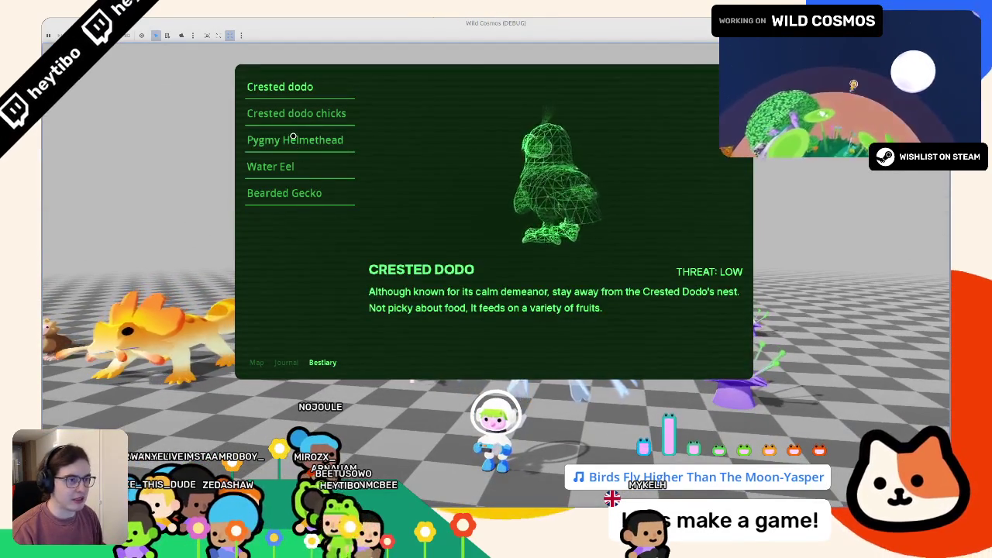
click(293, 138)
click(297, 114)
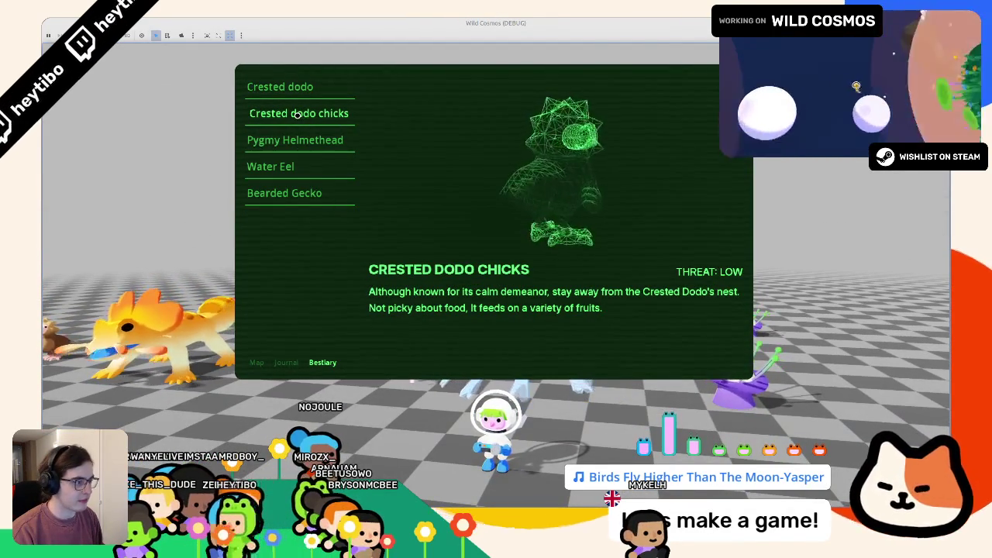
click(275, 161)
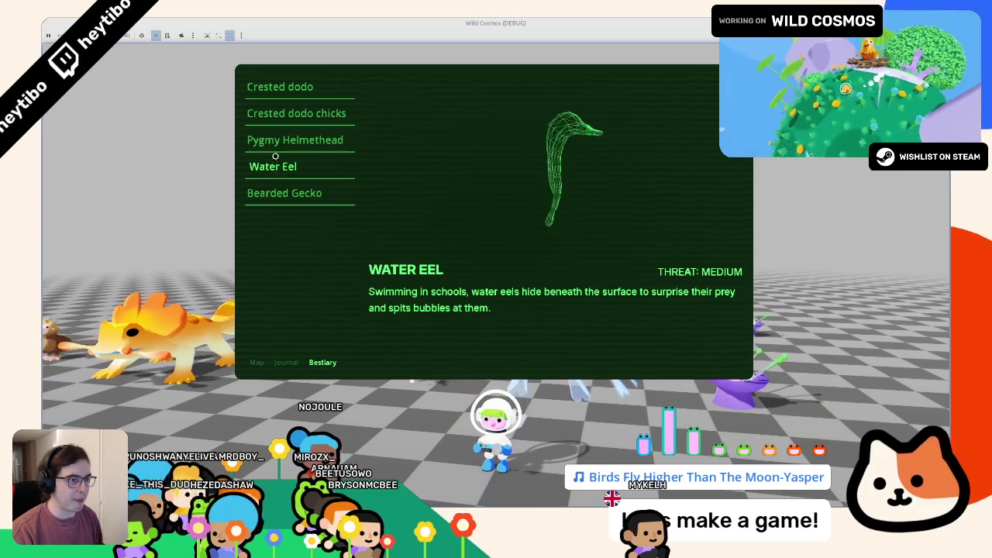
click(279, 113)
click(283, 140)
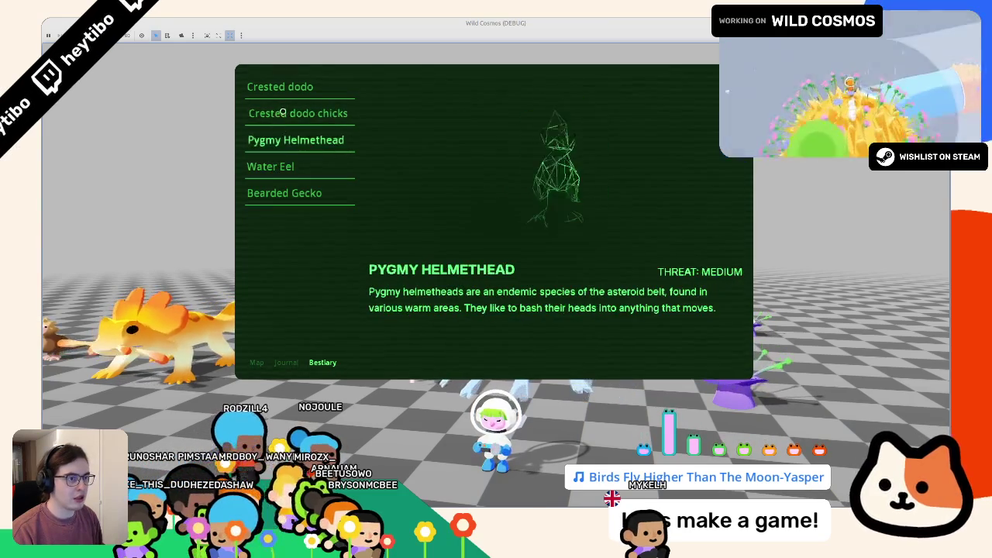
click(280, 87)
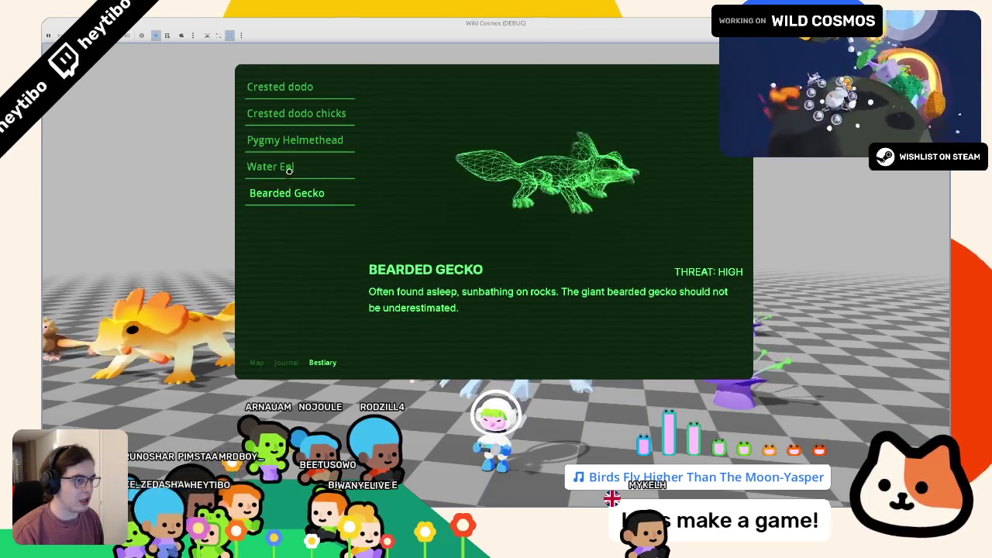
key(Escape)
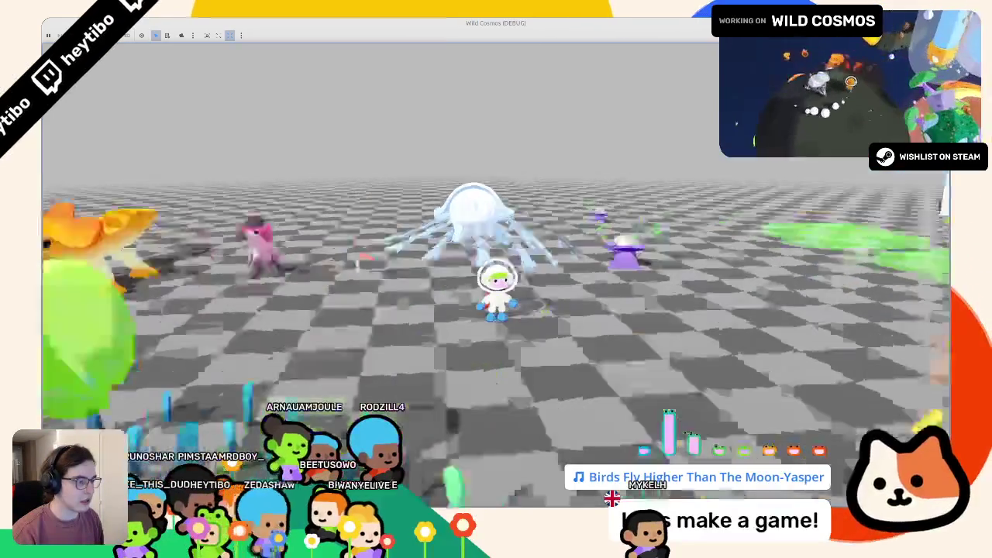
Run the astronaut toward the jellyfish and past the green plant, then pause and stop the game.
key(w)
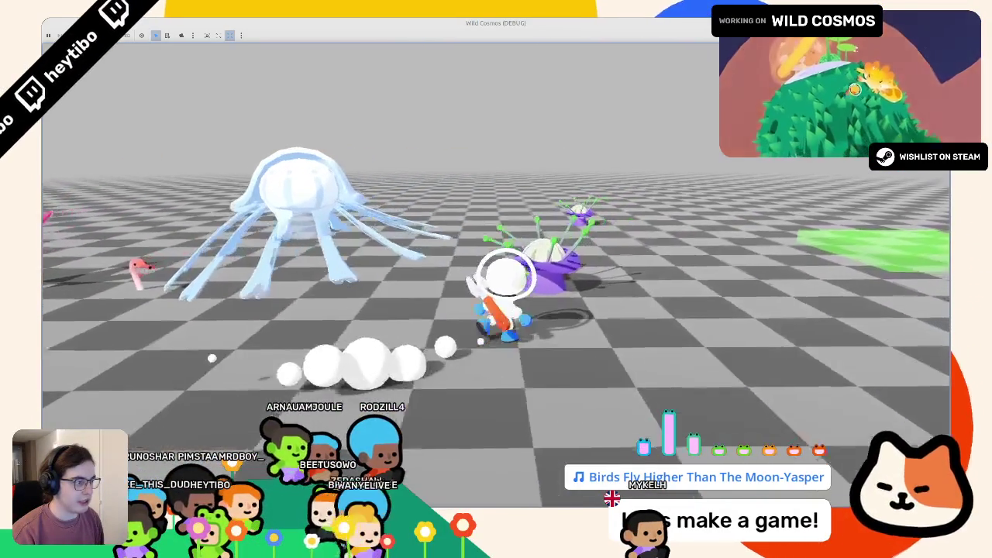
key(w)
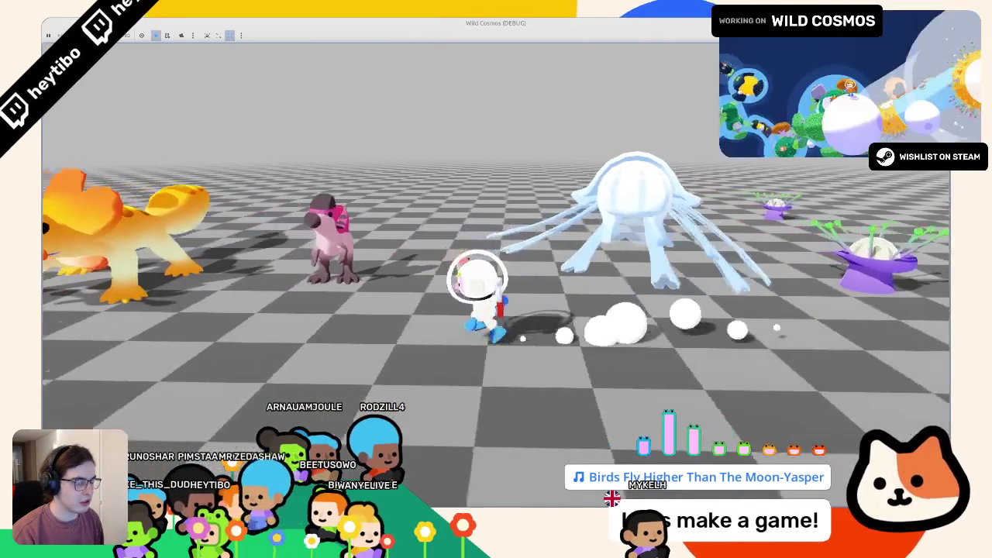
key(w)
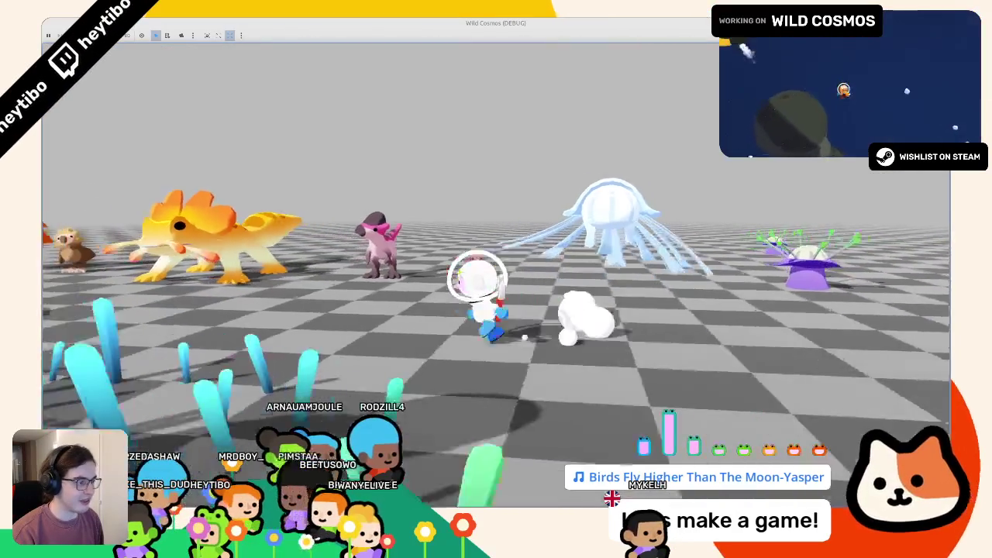
key(a)
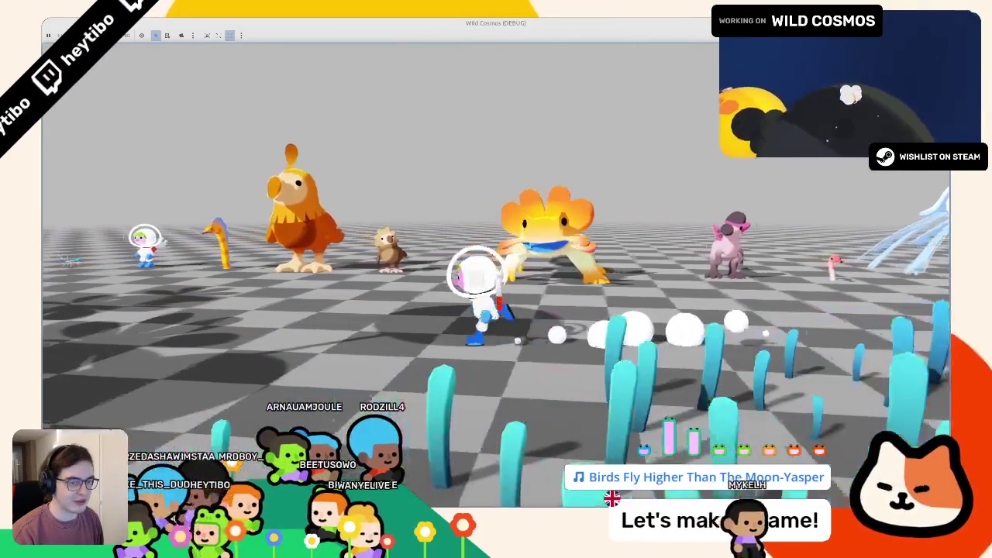
key(d)
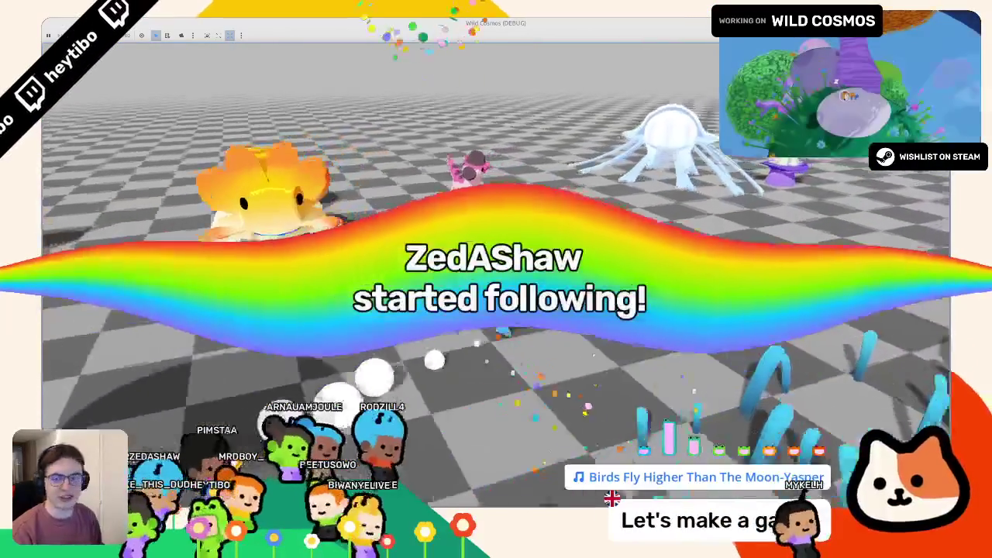
key(a)
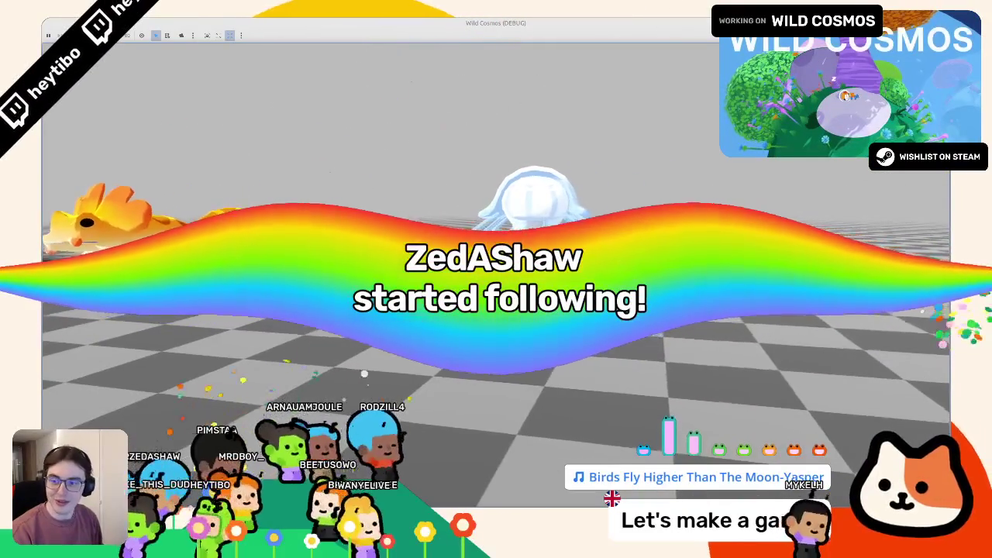
key(Escape)
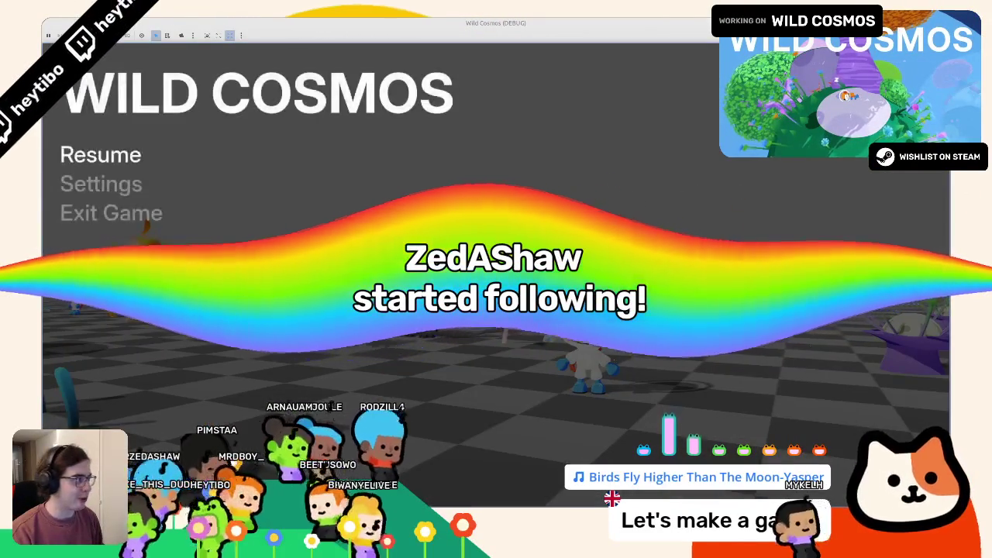
key(F8)
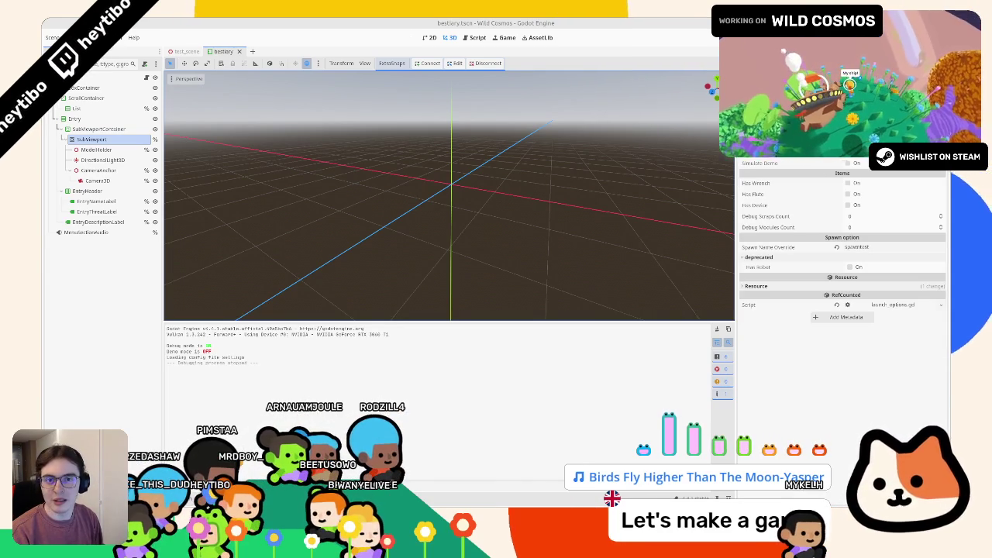
Switch from Godot to the browser showing the streamer's Twitch channel page.
key(alt+Tab)
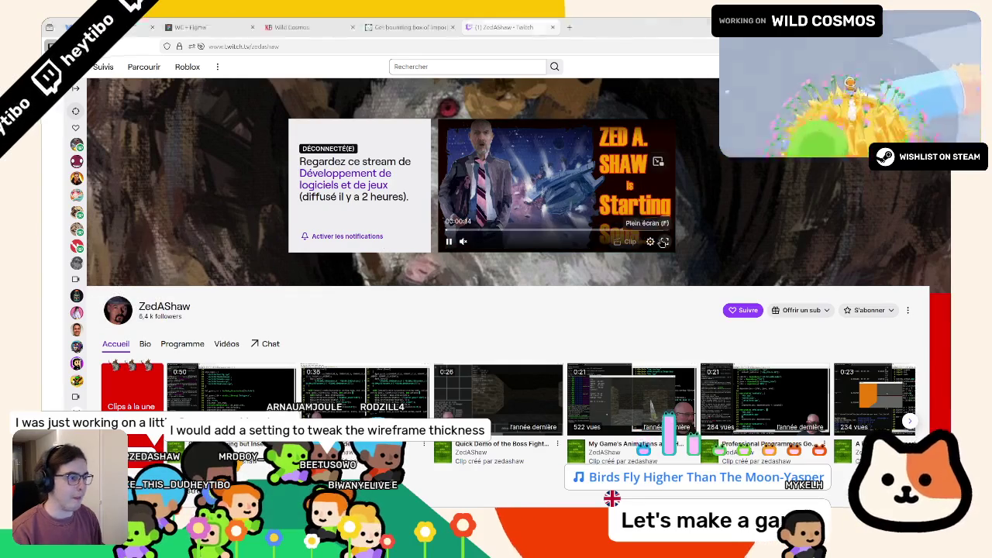
Watch the streamer's broadcast in fullscreen, pausing it briefly and then resuming playback.
click(663, 241)
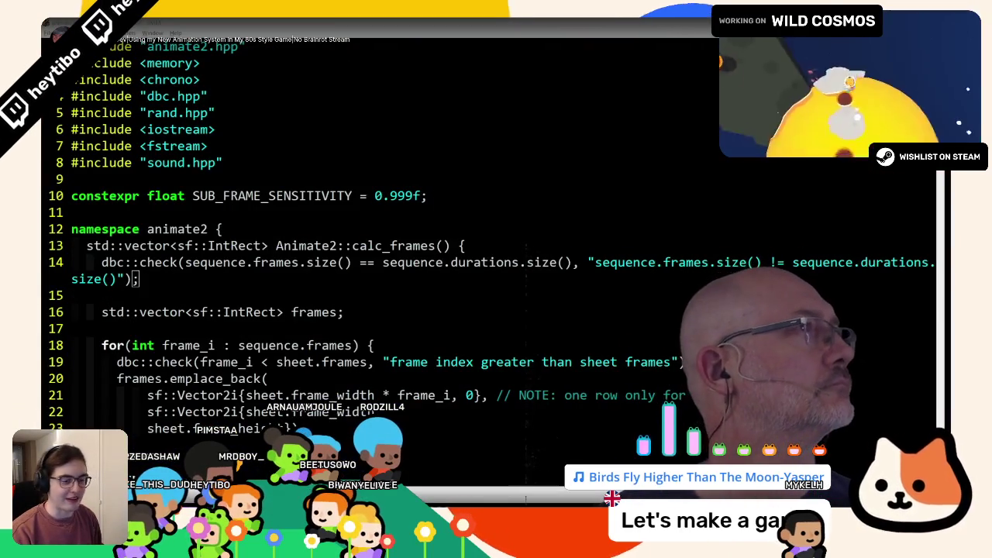
key(space)
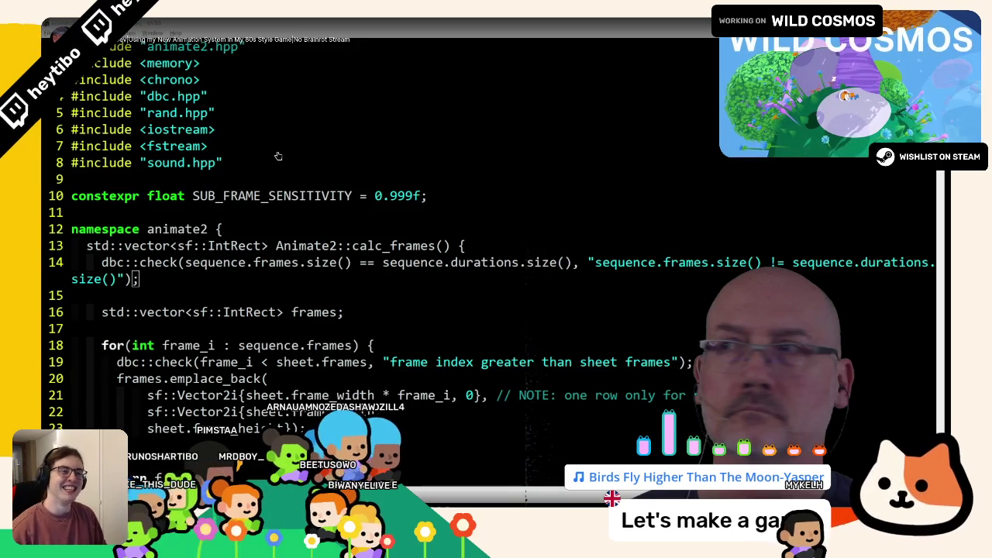
click(278, 156)
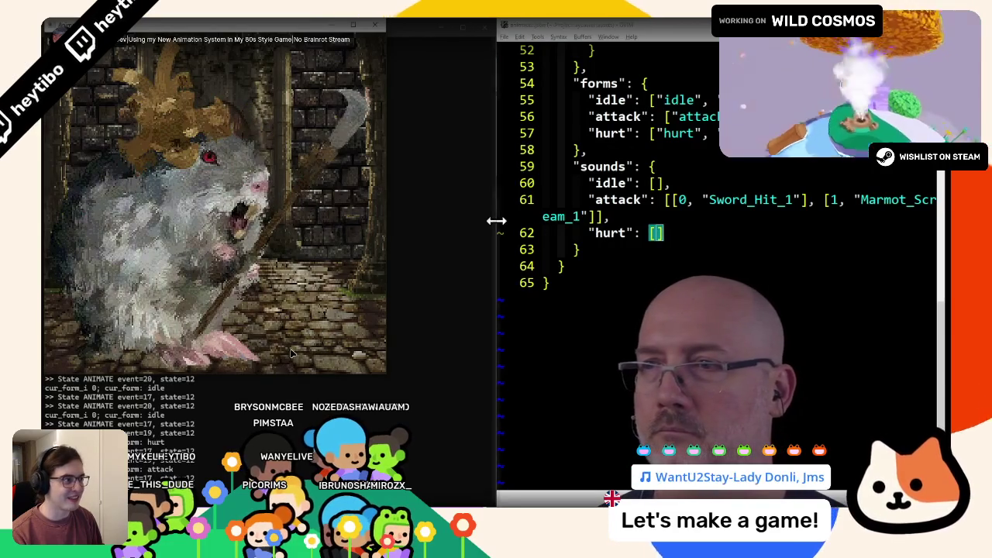
Enter 'Marmot_Scream_1' and switch back and forth between windows, clicking items in each.
text([1, "Marmot_Scream_1"])
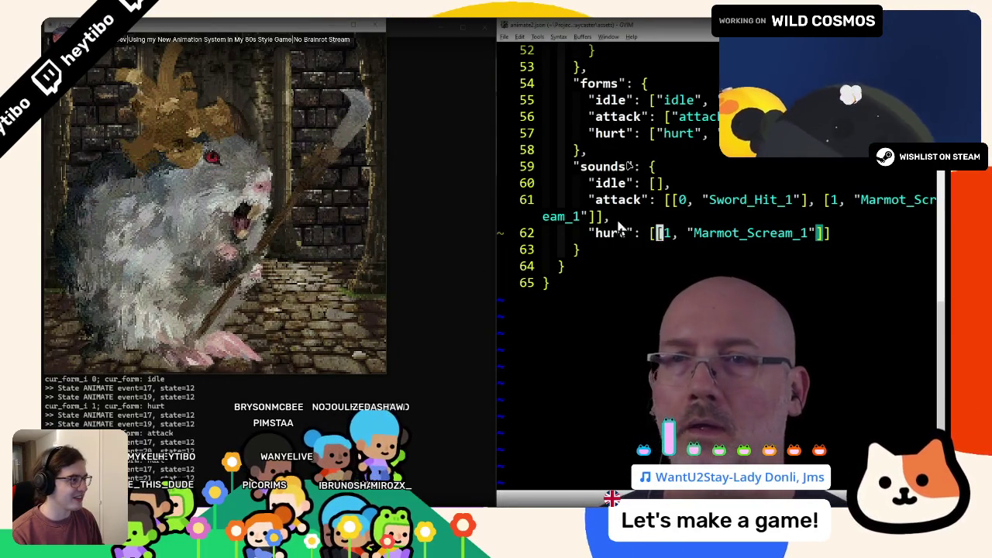
click(375, 27)
click(674, 183)
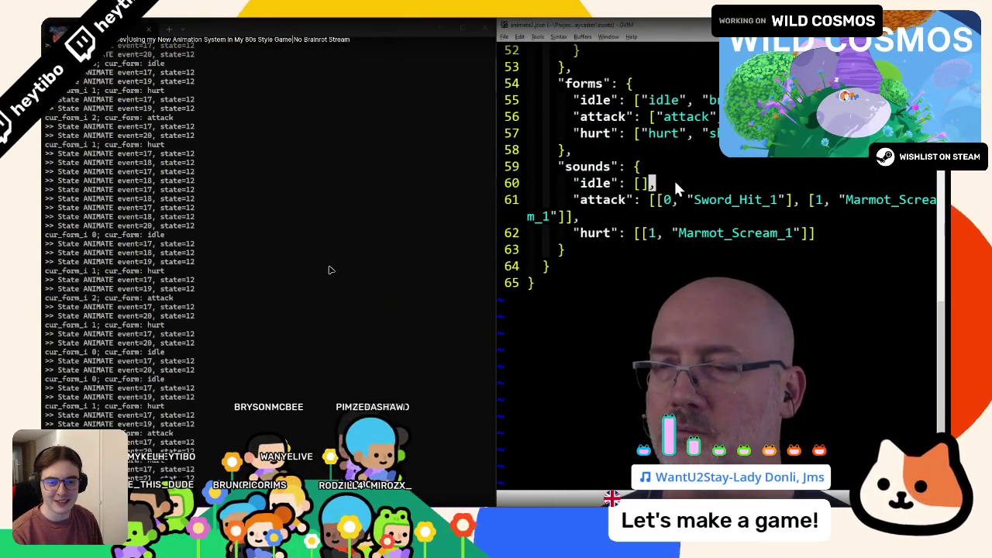
key(alt+Tab)
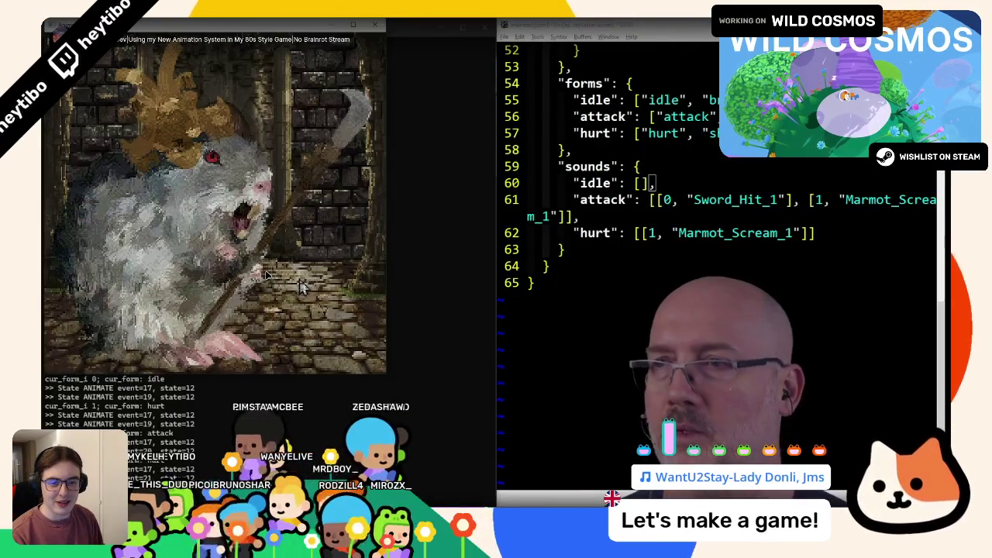
click(574, 201)
key(j)
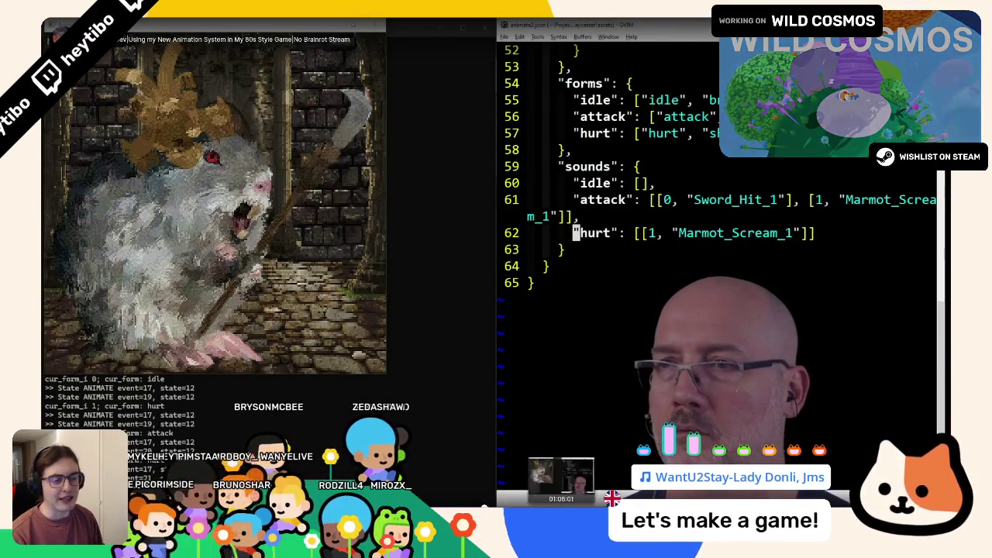
key(alt+Tab)
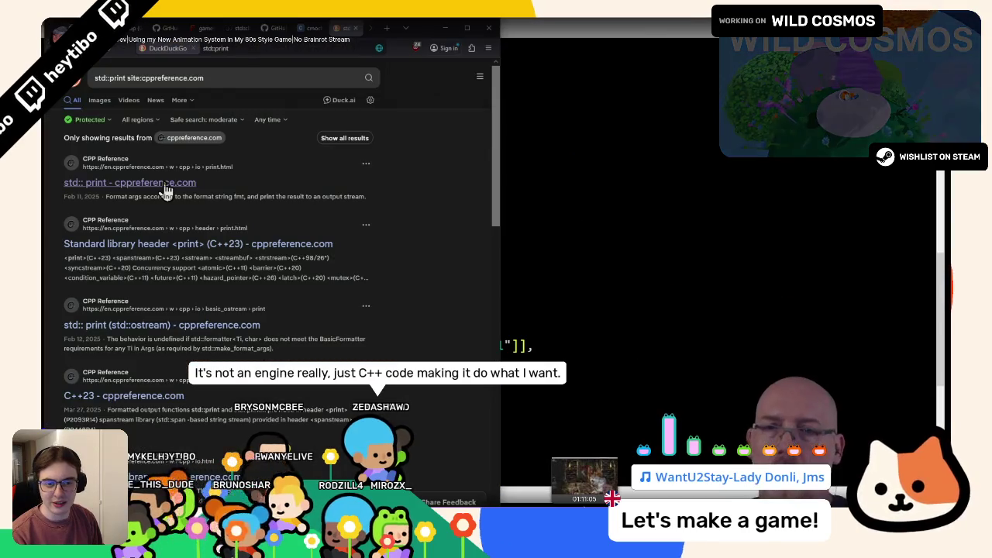
click(165, 186)
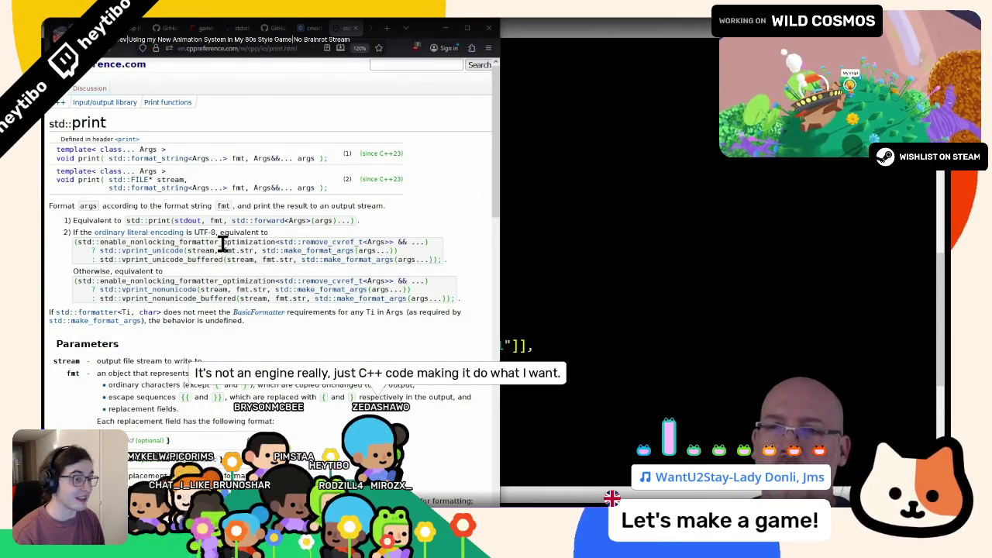
key(alt+Tab)
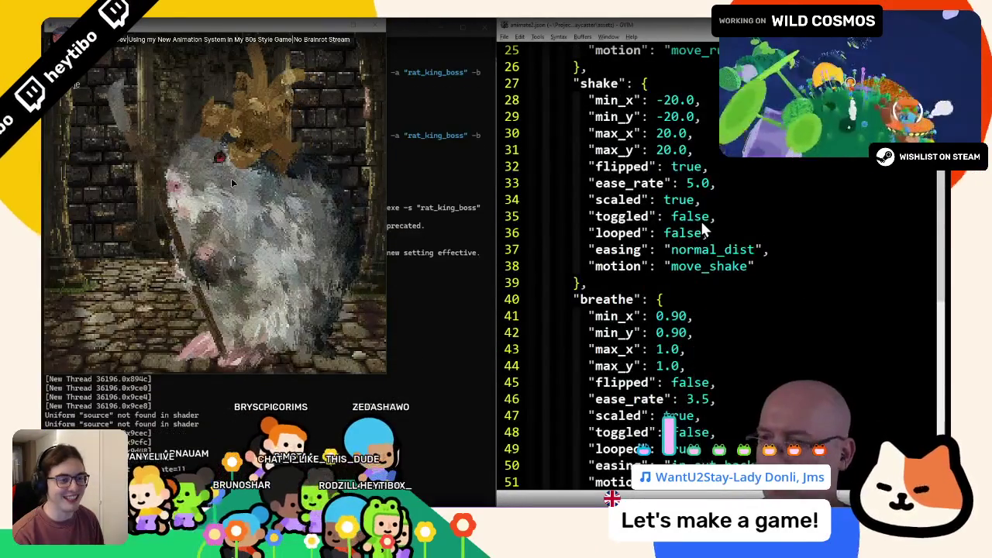
Scroll through the streamer's clips and leave fullscreen playback for the Twitch channel page.
scroll(701, 219, down, 6)
scroll(695, 227, down, 1)
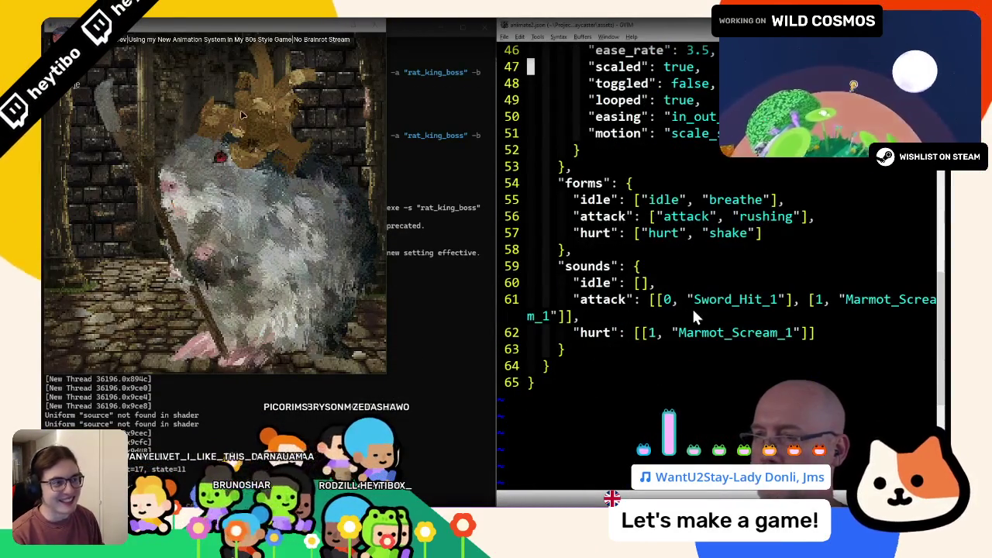
click(648, 334)
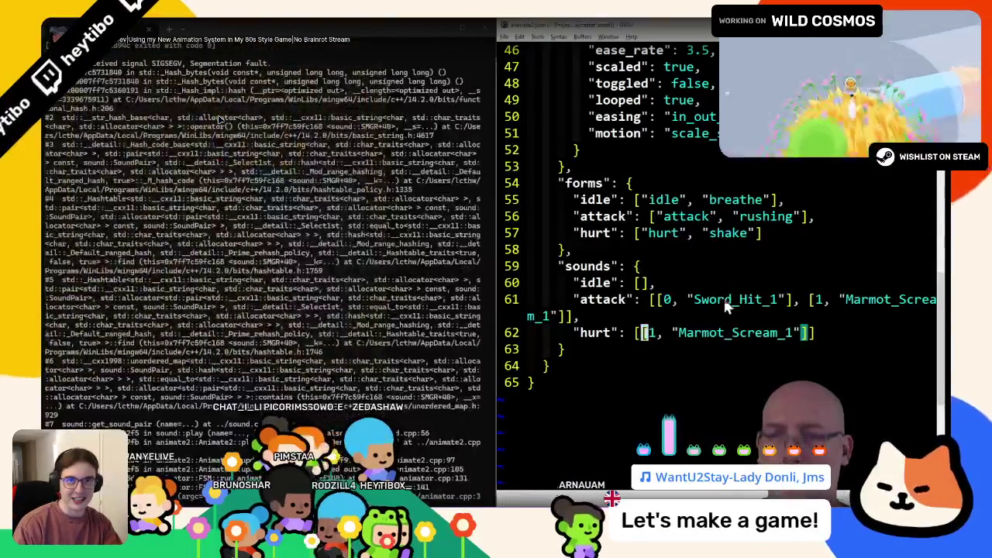
scroll(318, 351, up, 1)
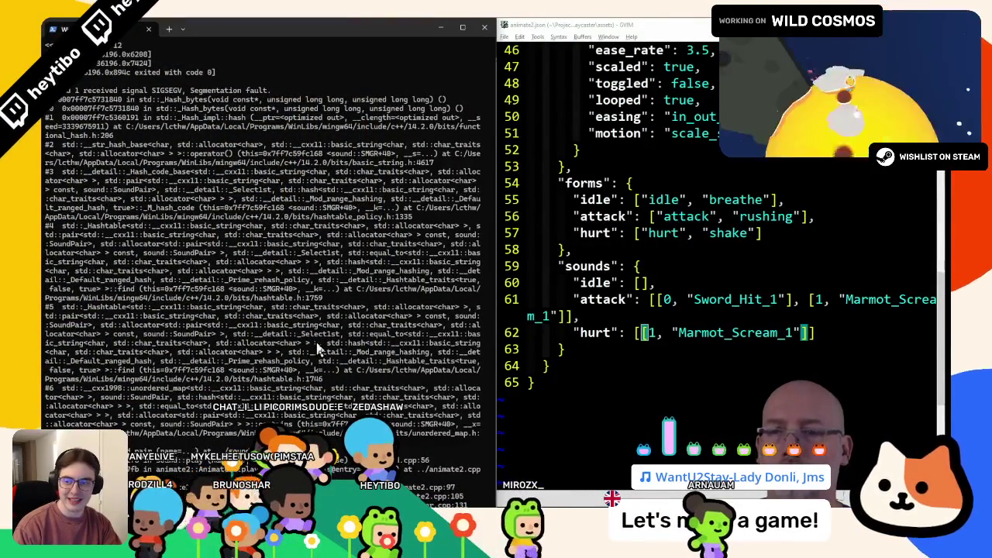
scroll(301, 349, down, 1)
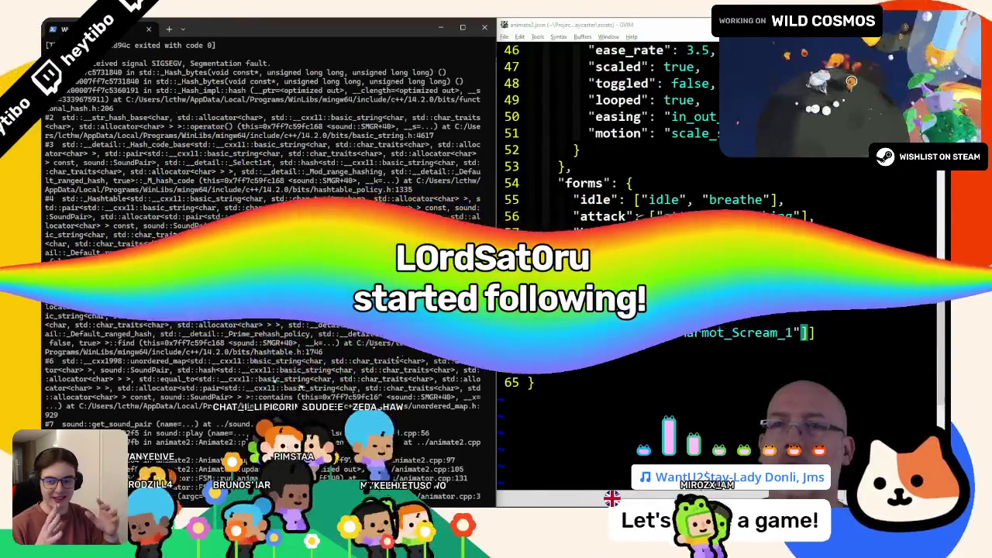
click(644, 333)
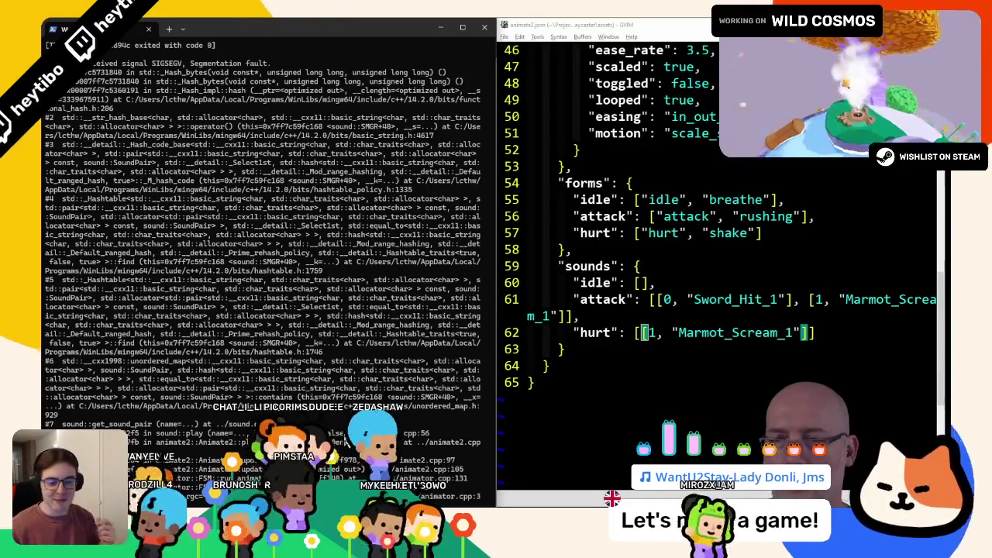
key(alt+Tab)
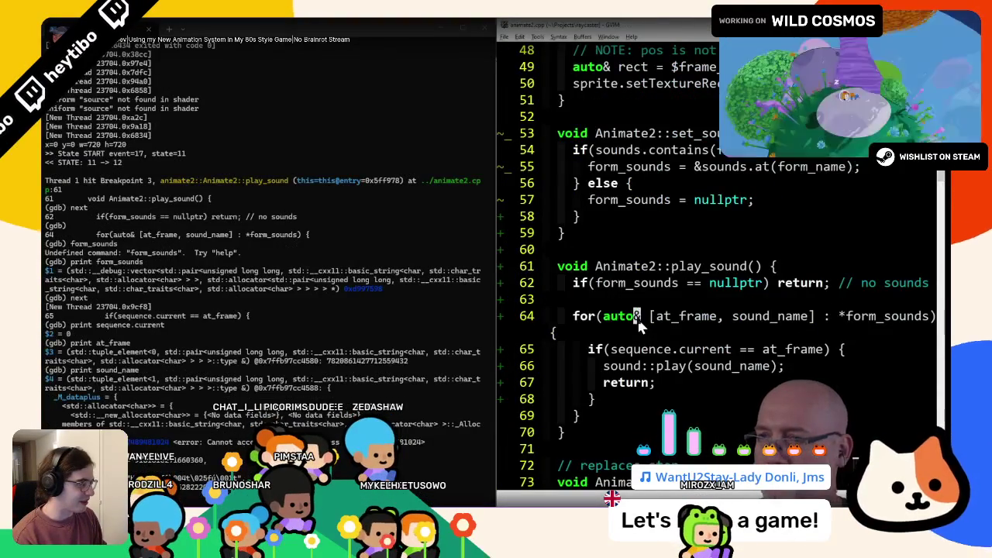
key(alt+Tab)
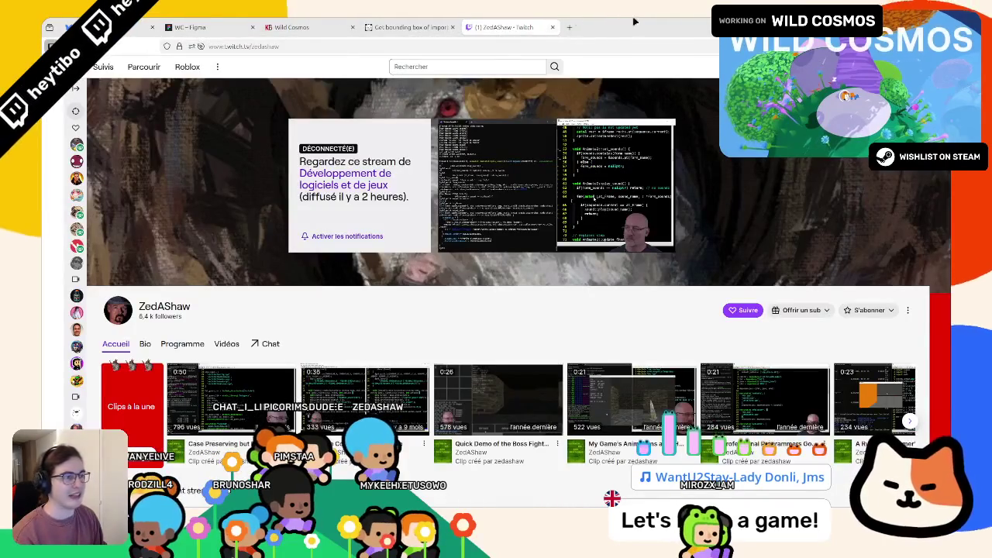
Pass through Godot to the 'artist making armor for mice' image results and preview the first image.
key(alt+Tab)
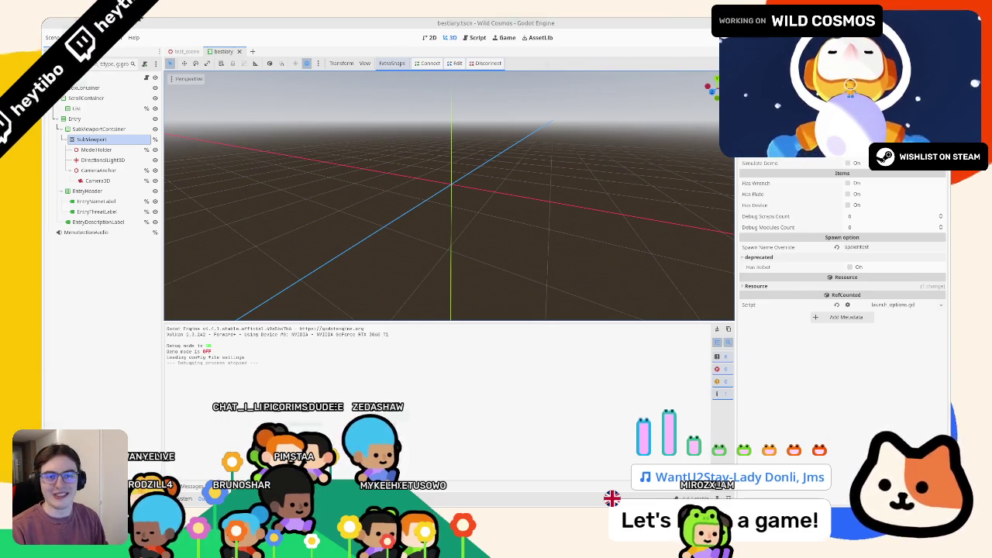
key(alt+Tab)
click(171, 210)
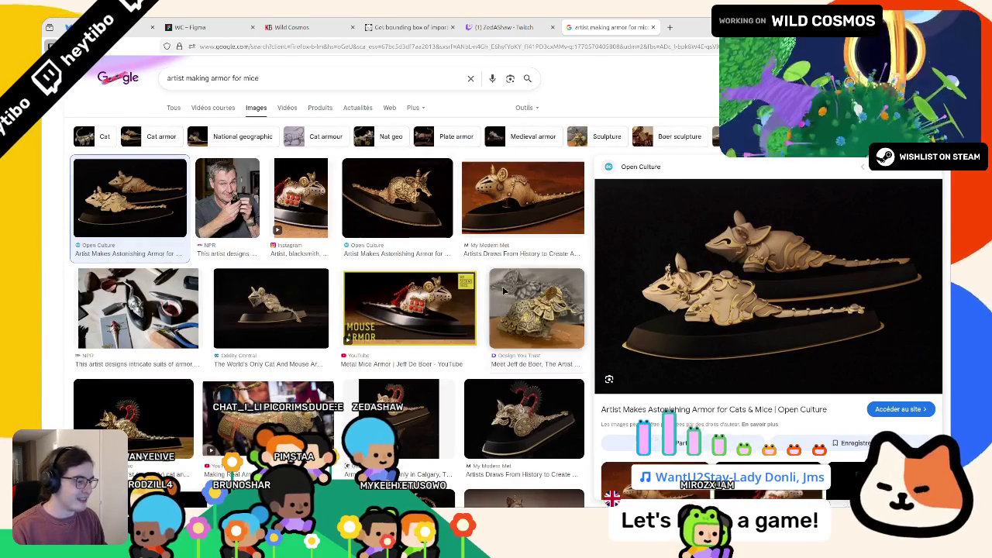
Preview the Design You Trust, NPR and My Modern Met armored-mouse photos, then return to Twitch.
click(537, 311)
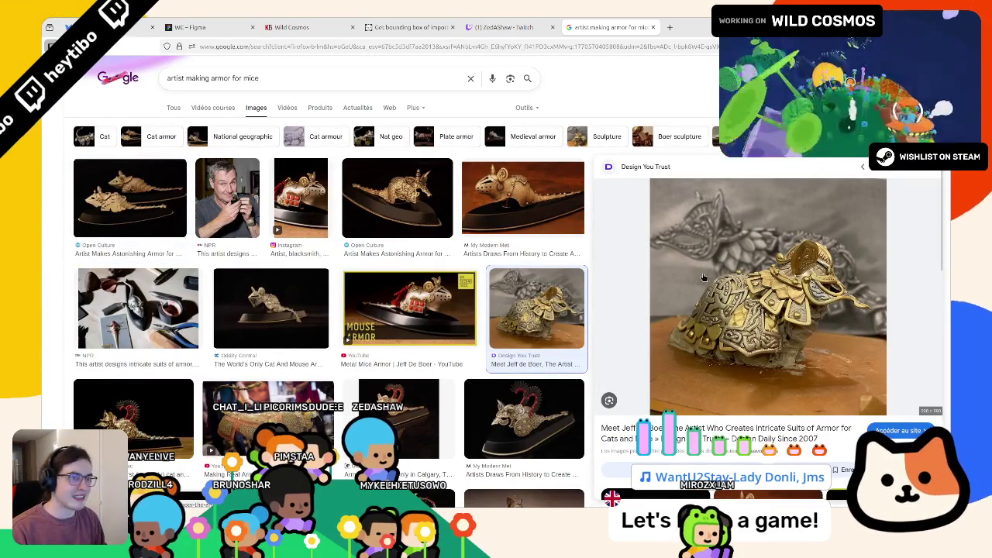
click(228, 198)
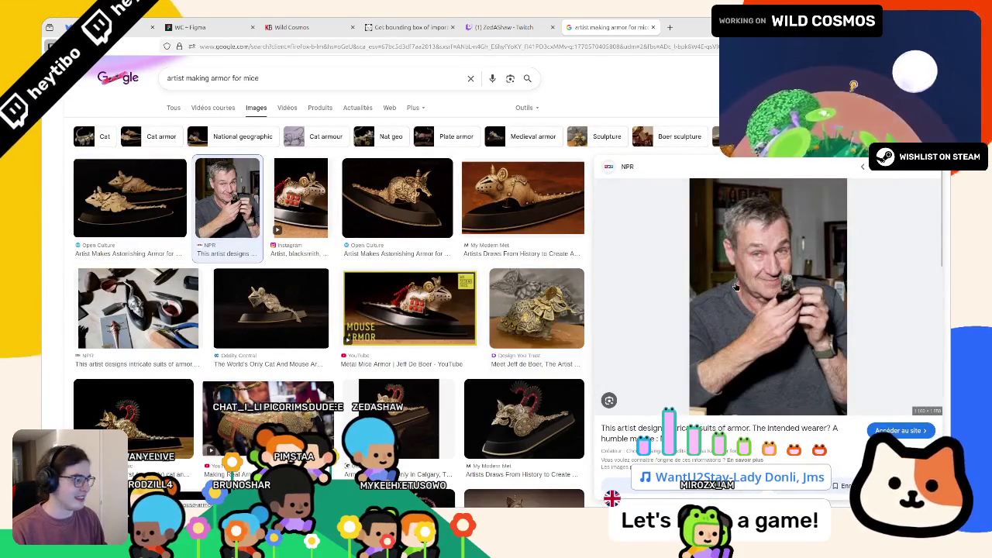
click(524, 198)
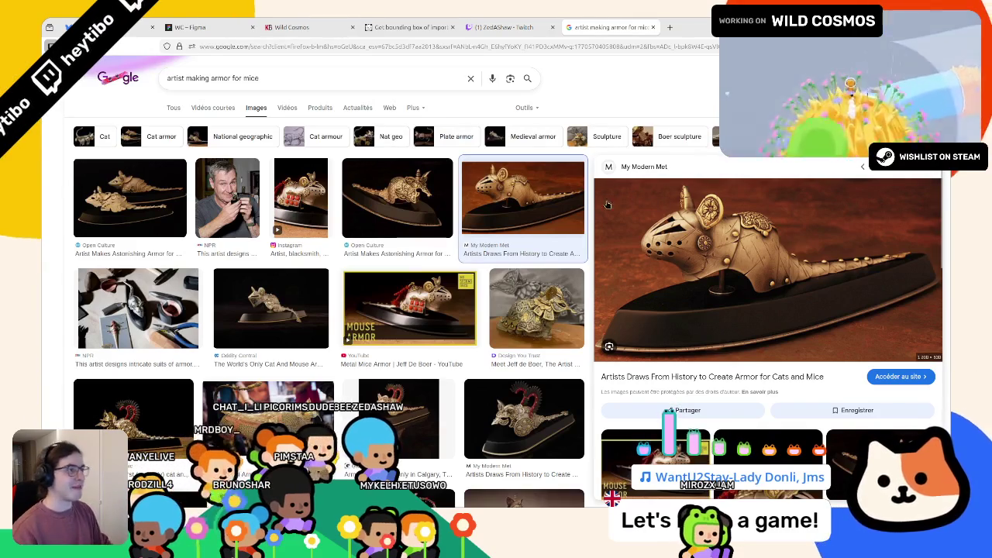
click(504, 27)
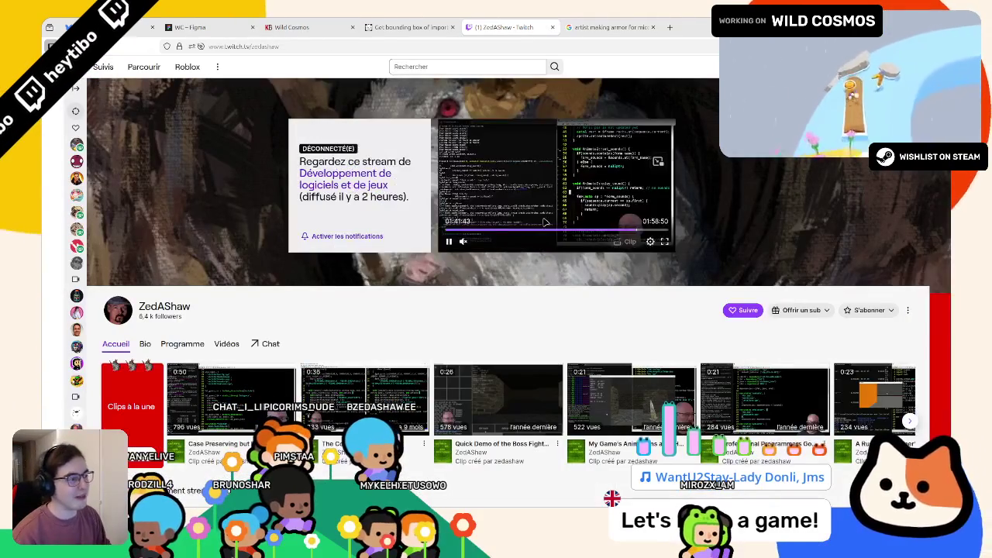
Watch the stream replay fullscreen, then drag the browser window aside to reveal the Godot editor.
click(666, 245)
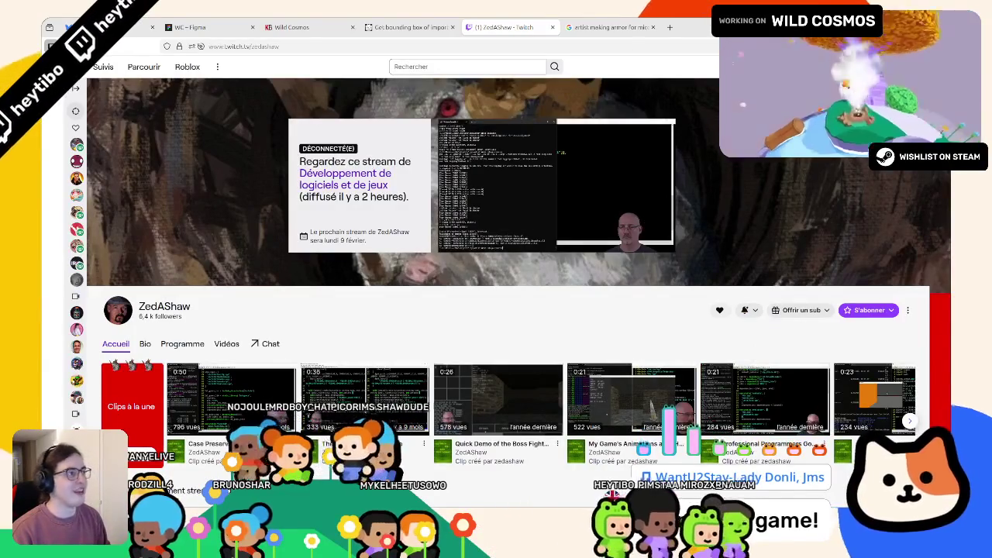
mouse_move(694, 27)
mouse_down()
mouse_move(632, 195)
mouse_move(0, 196)
mouse_up()
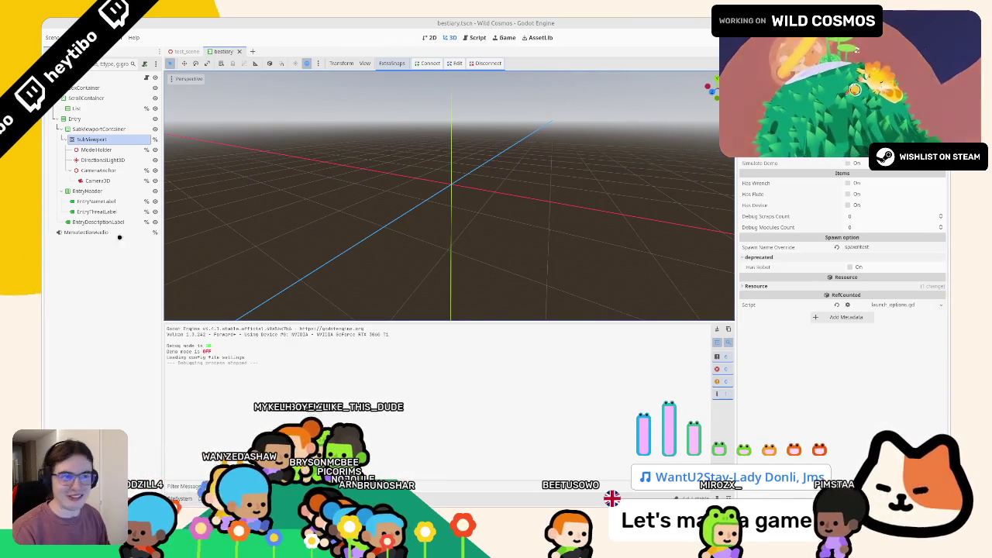
Run the game to test the bestiary, stop it, and switch to the test_scene tab.
key(F5)
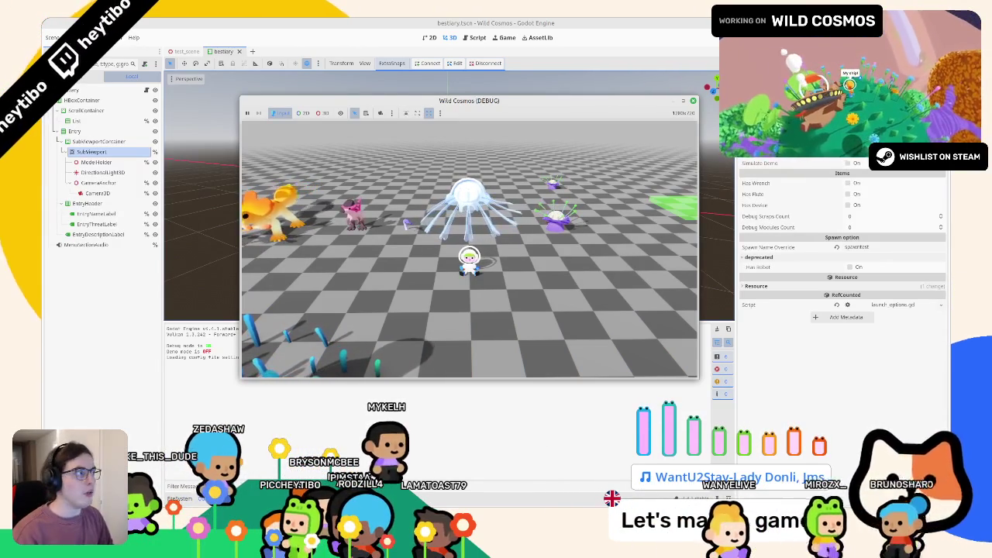
key(F8)
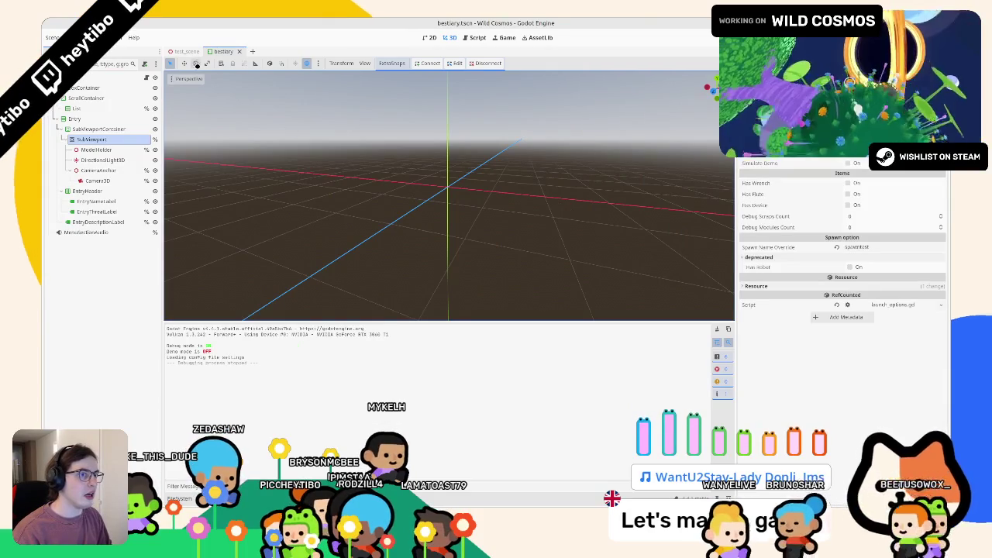
click(187, 52)
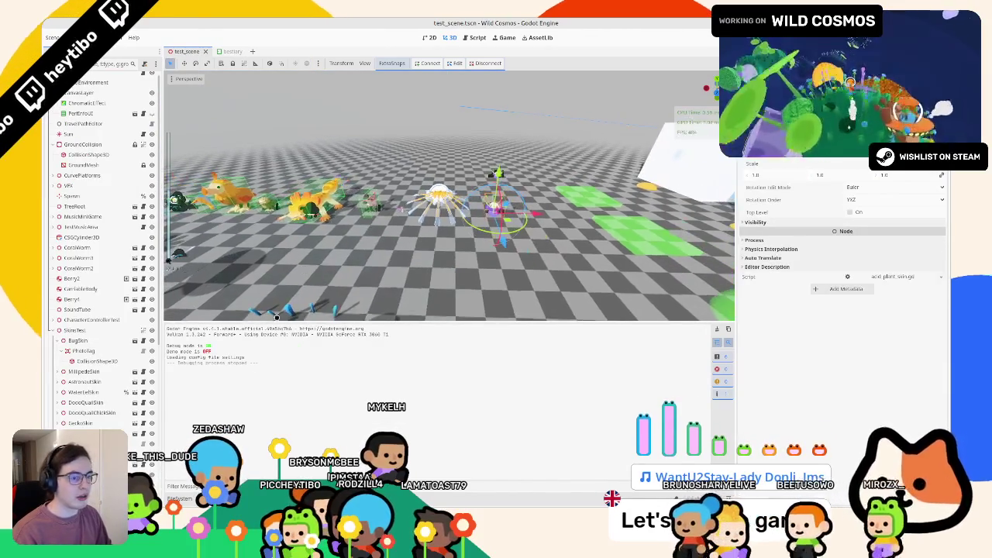
Open debug_launch_options.tres from the FileSystem panel and bring up the Select Scene dialog.
key(alt+f)
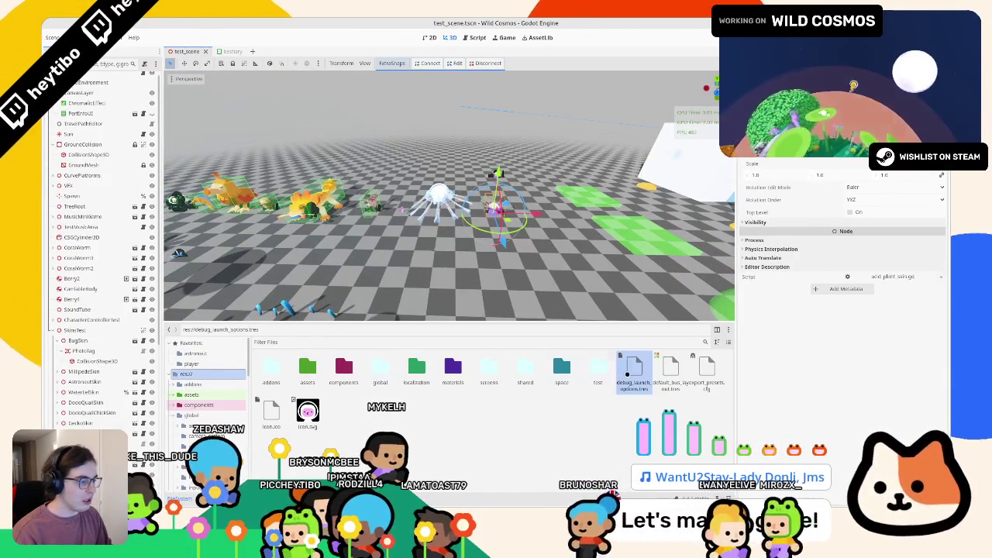
click(635, 371)
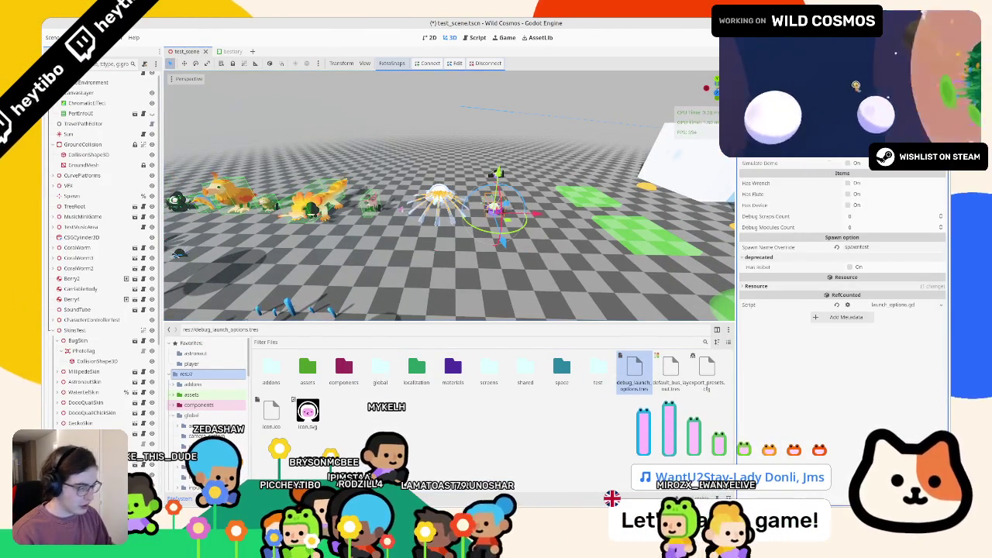
key(shift+alt+o)
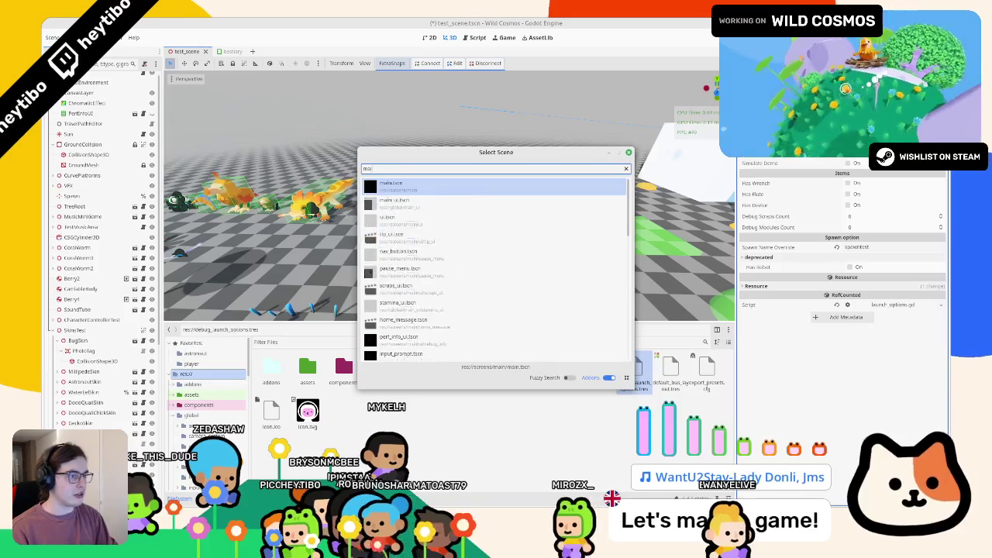
Run the main scene chosen from the Select Scene list.
key(Escape)
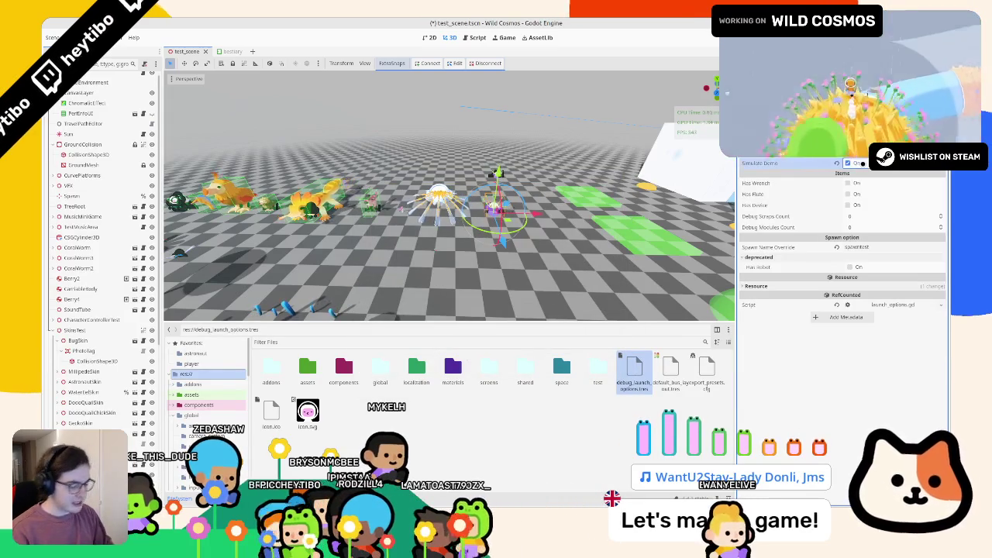
key(ctrl+shift+F5)
key(Return)
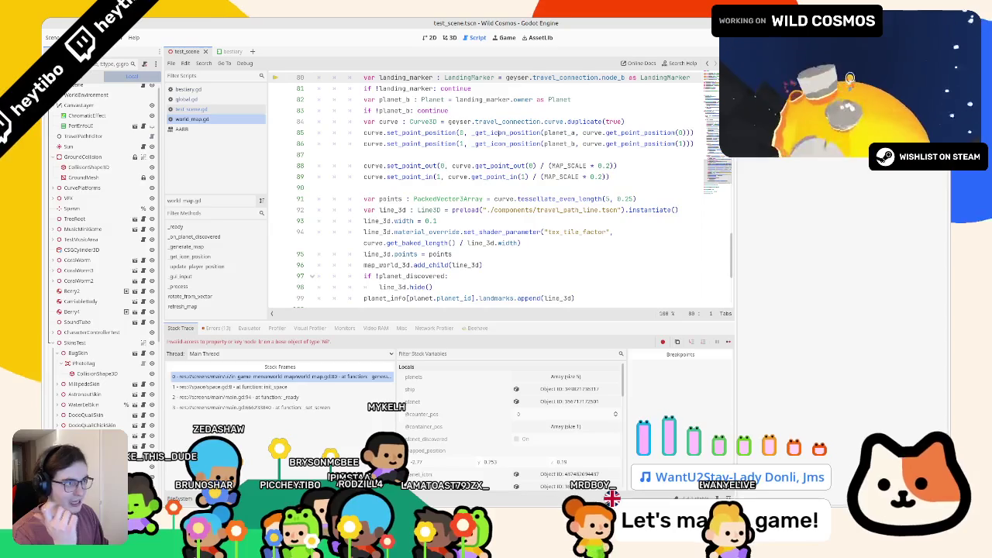
Back in the 3D view, reopen debug_launch_options.tres, then save and relaunch the game.
key(ctrl+F2)
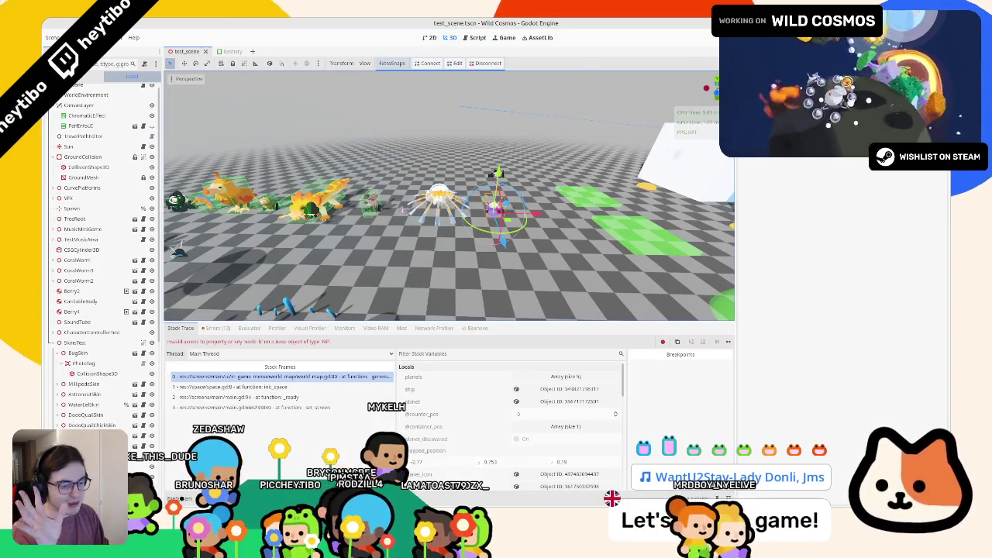
key(alt+f)
double_click(642, 392)
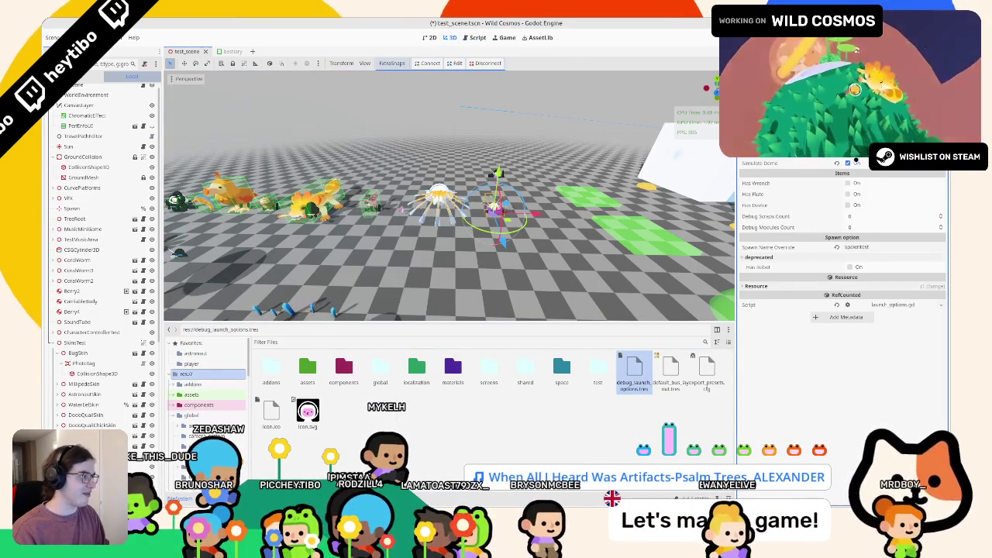
key(F5)
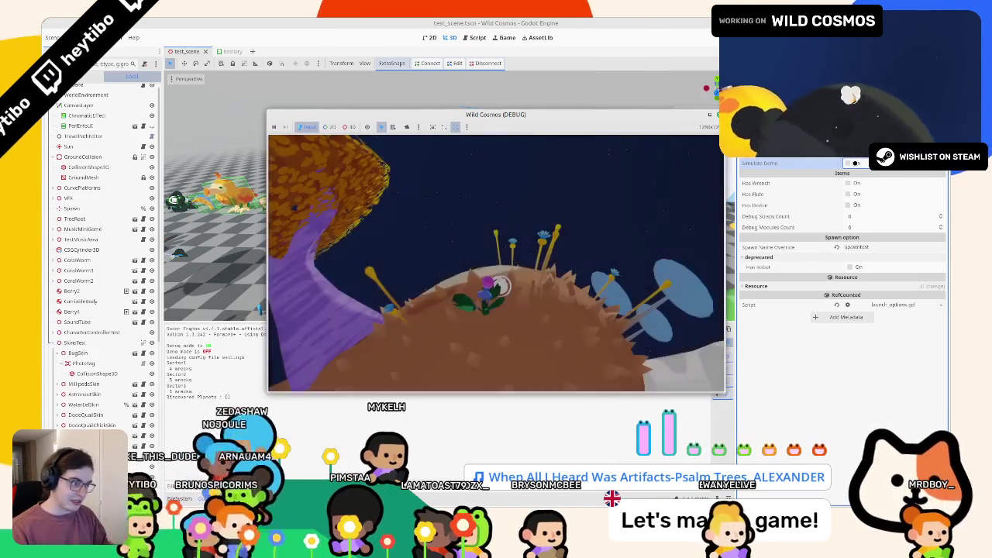
Walk the astronaut across the cube planet, launch it to the green planet, then stop the game.
click(710, 117)
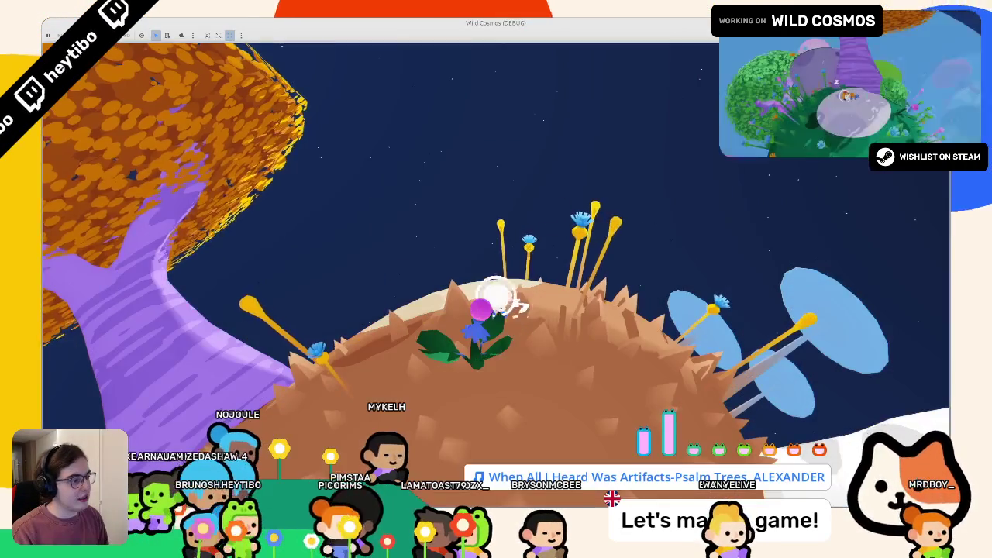
key(w)
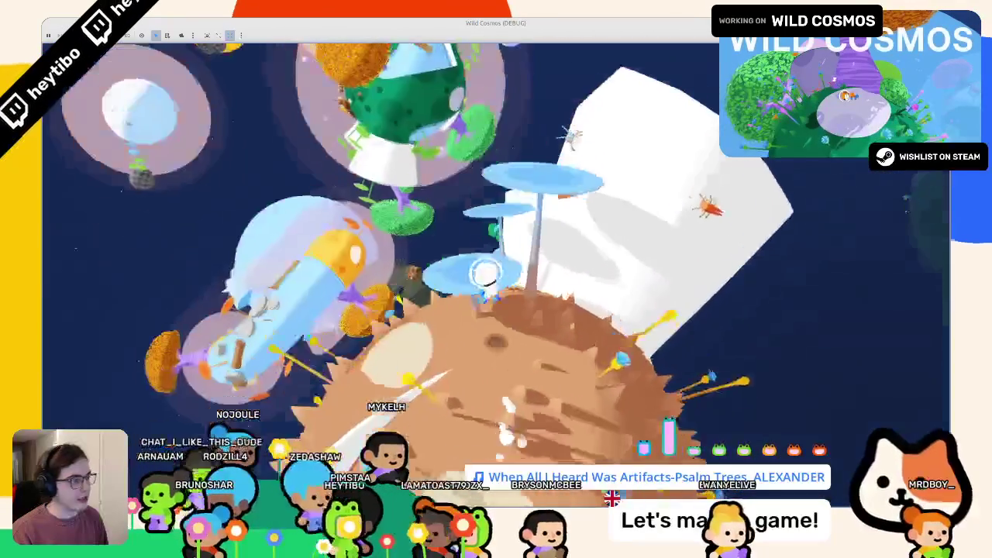
key(w)
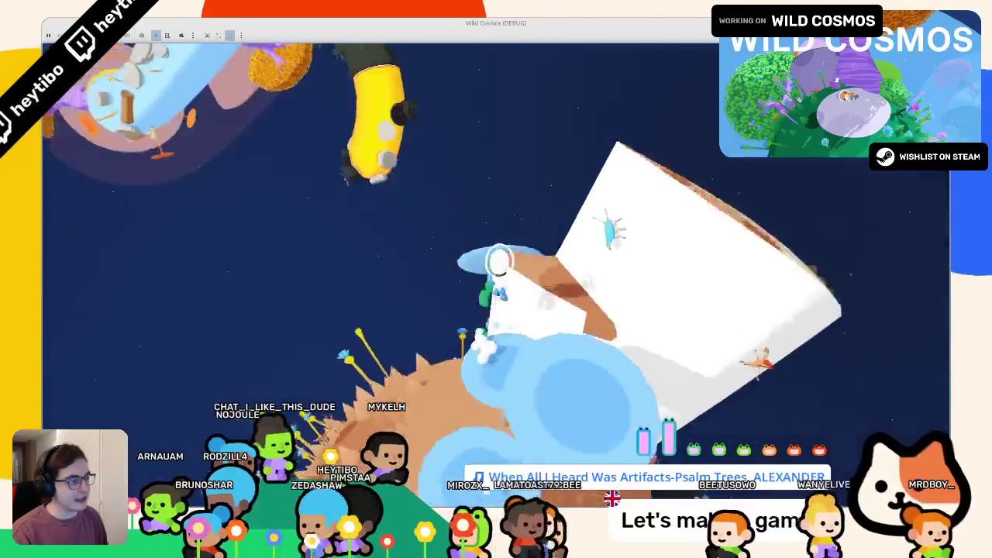
key(w)
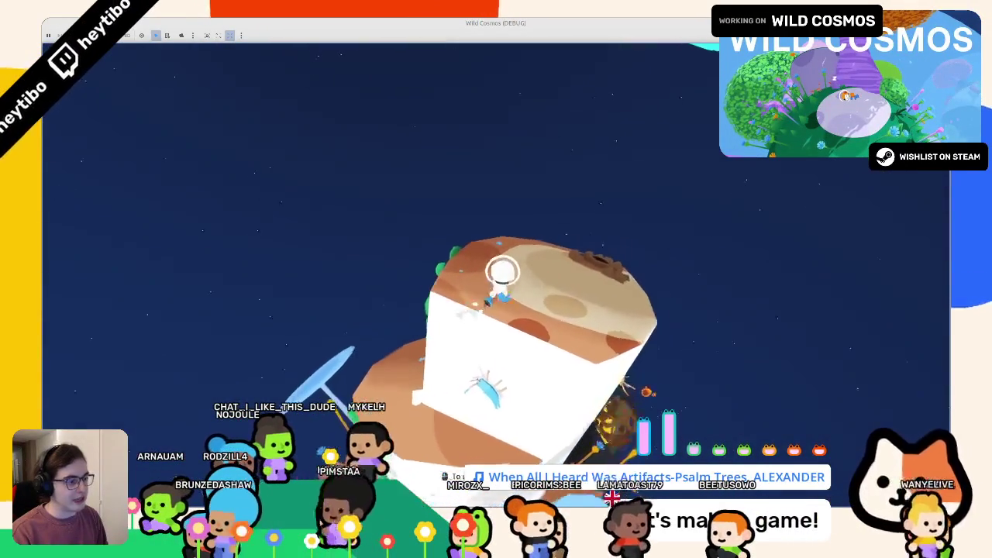
key(w)
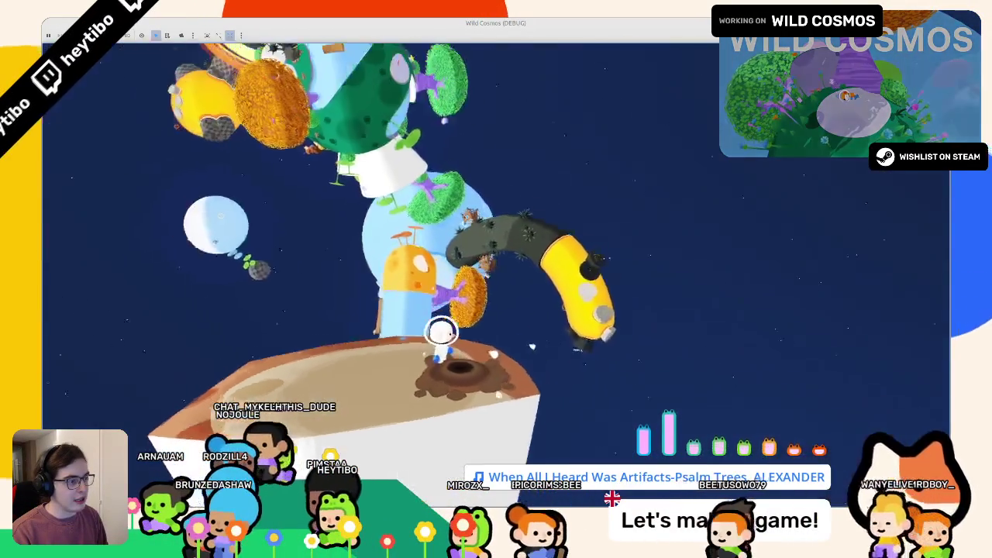
key(w)
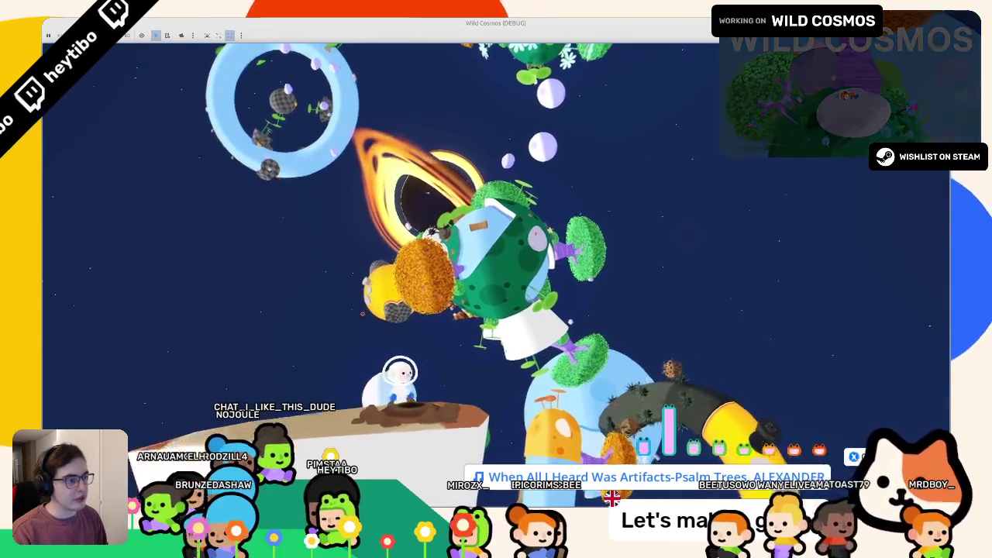
key(space)
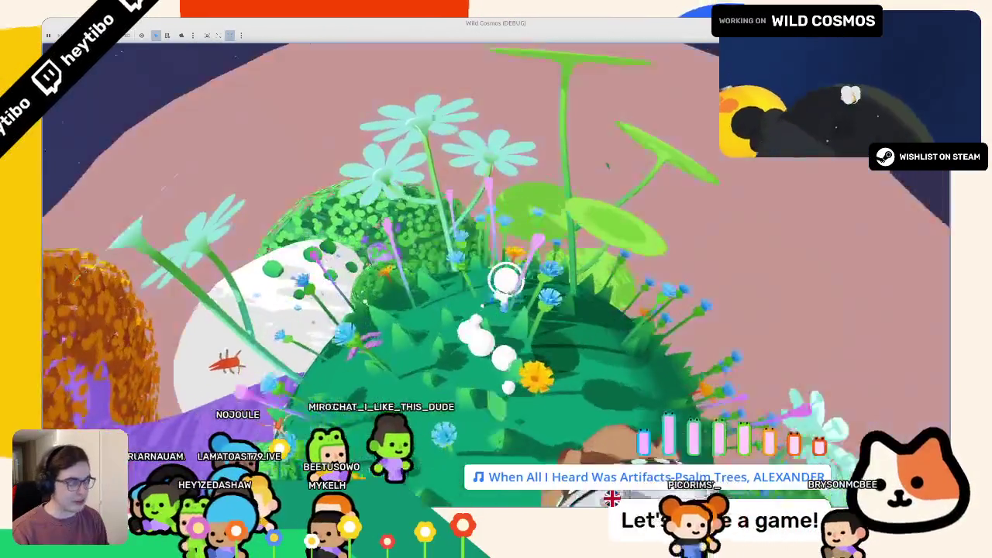
key(F8)
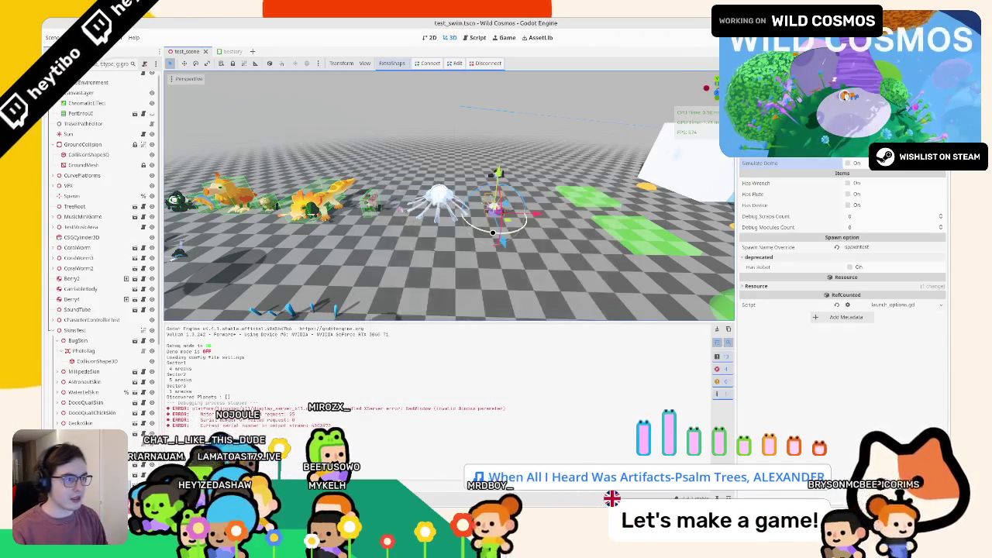
Start a new playtest and walk the character from the water, along the shore and over the mushroom caps.
key(F6)
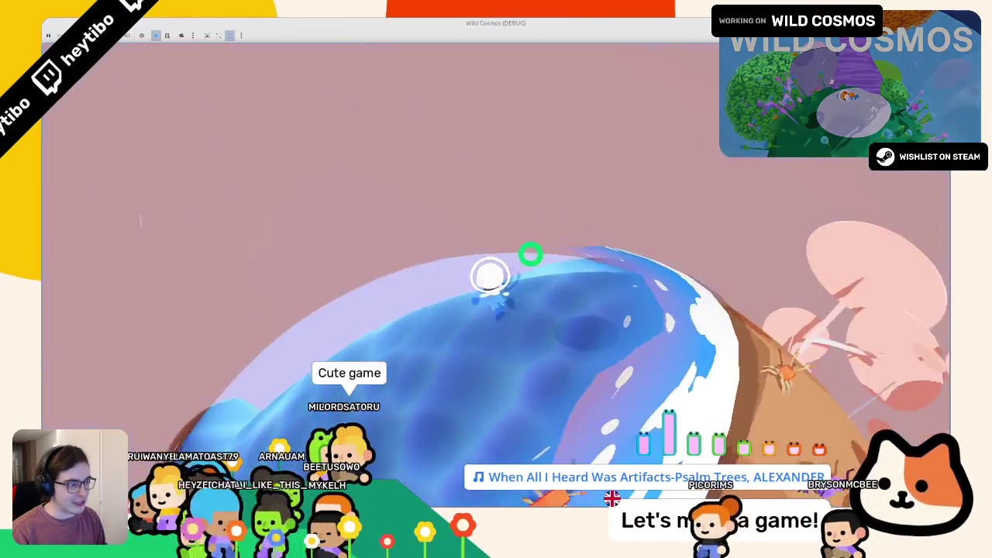
key(w)
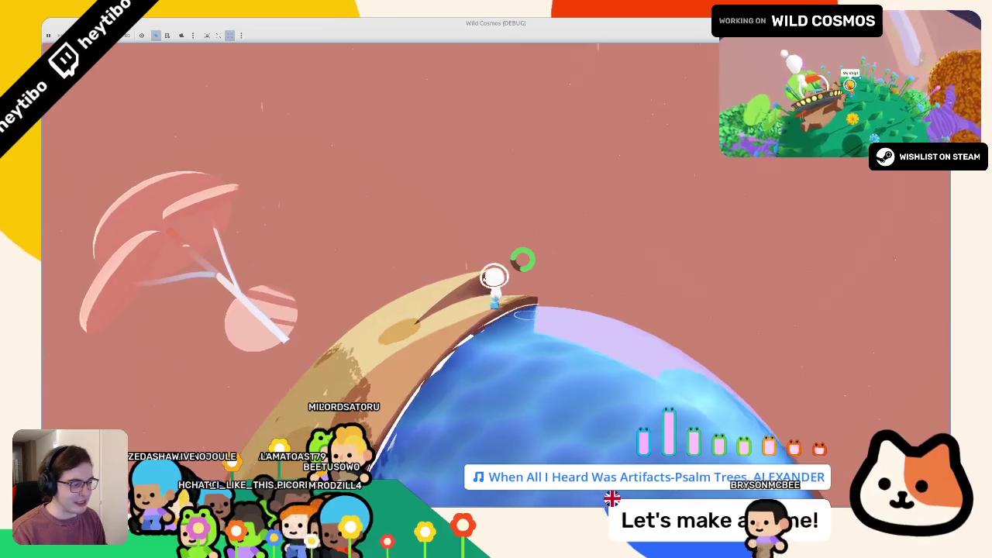
key(w)
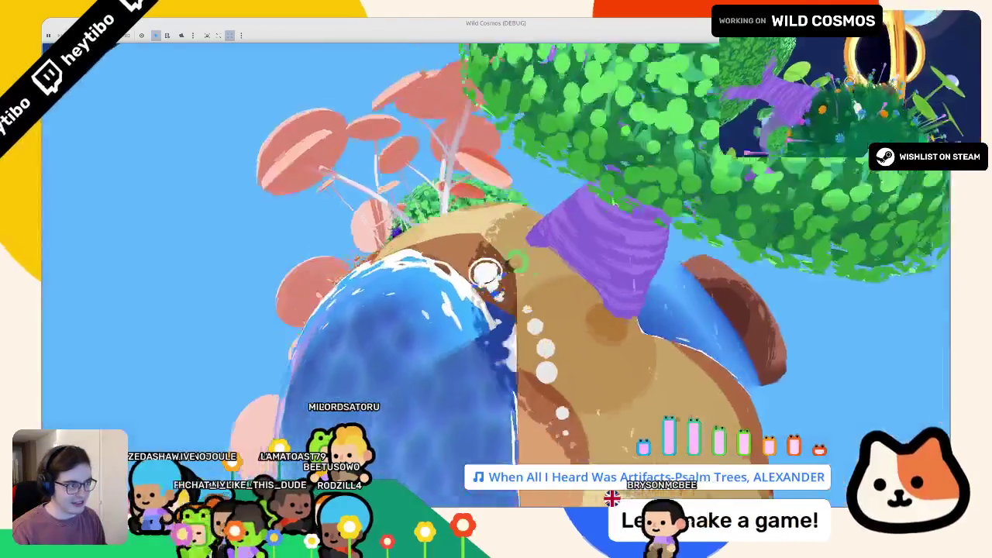
key(w)
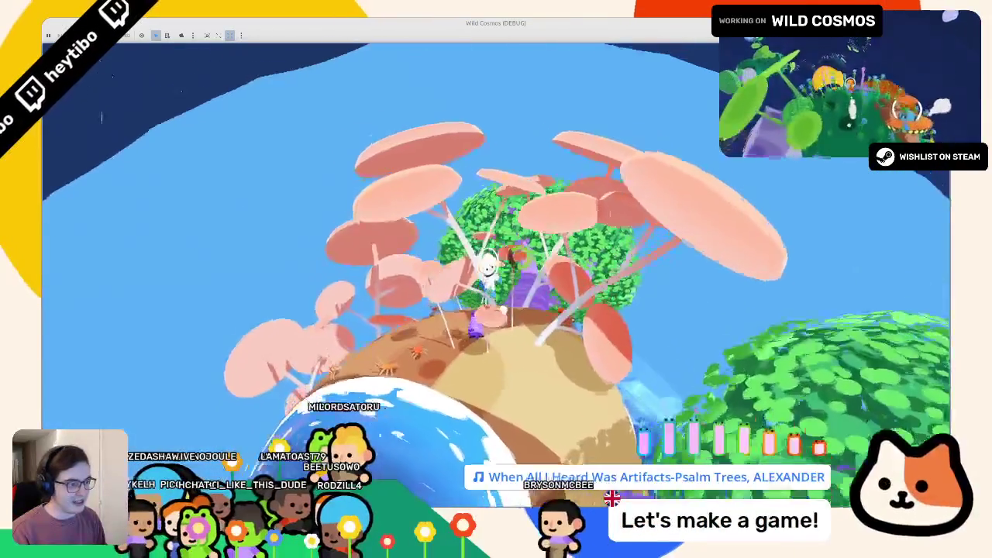
key(w)
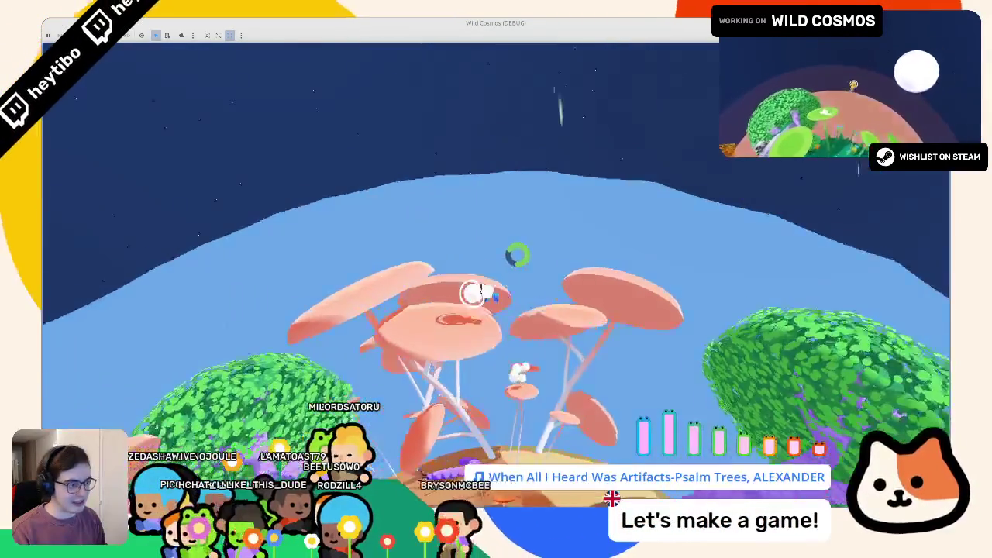
key(w)
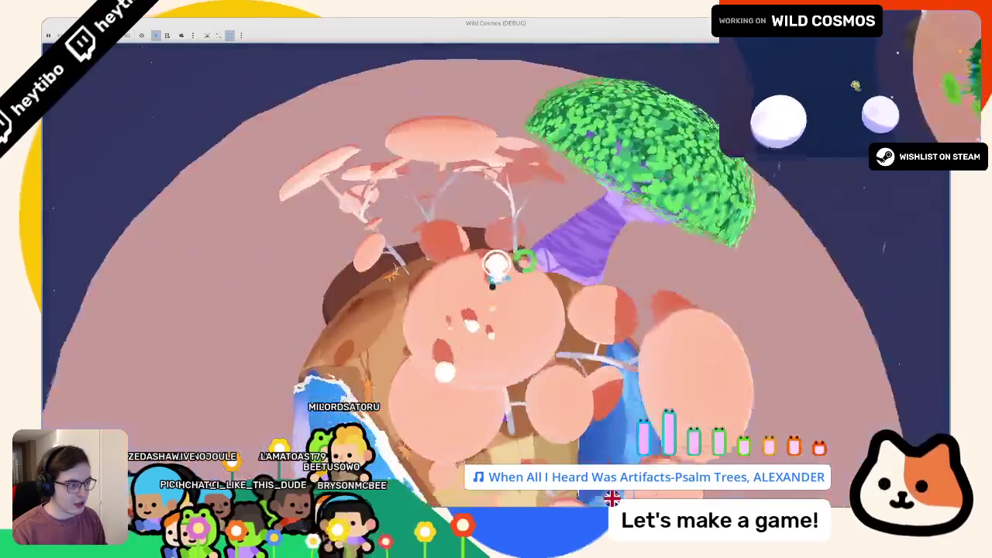
key(w)
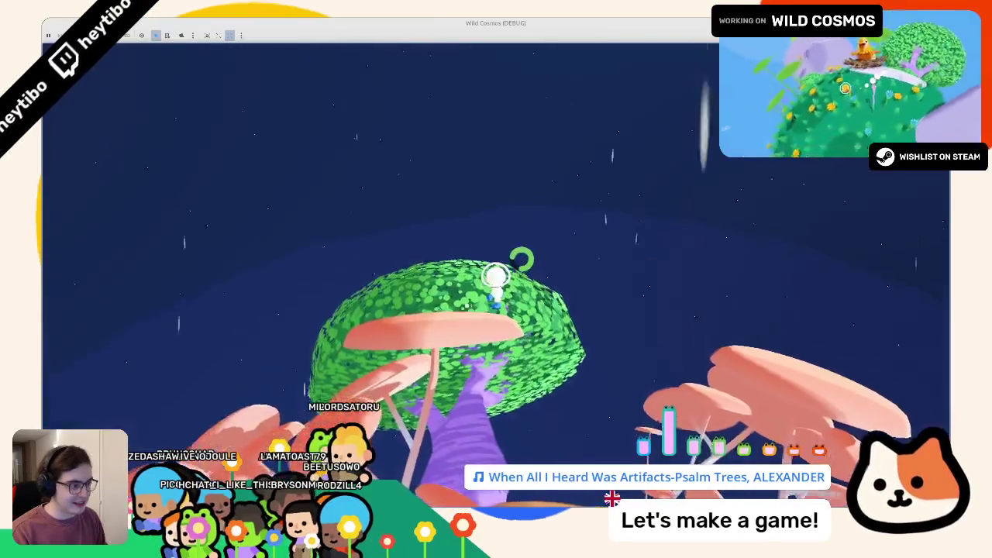
key(w)
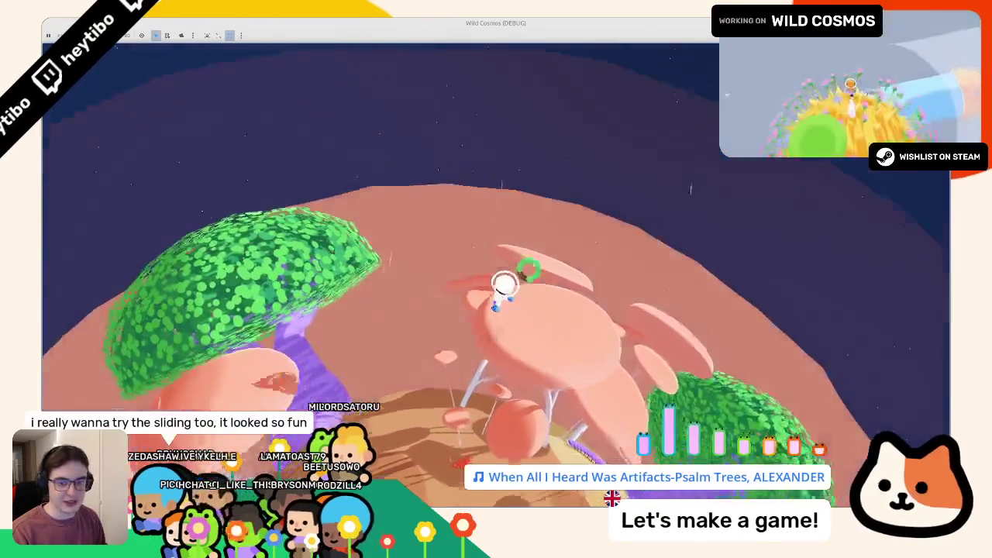
key(w)
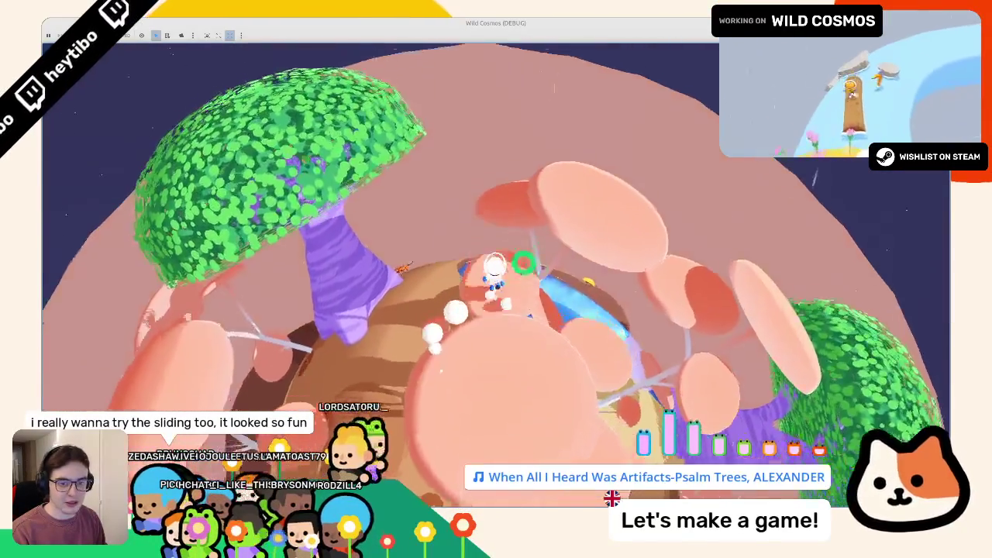
Slide off the green tree top, walk past the mushroom trees to the slope, then stop the game.
key(w)
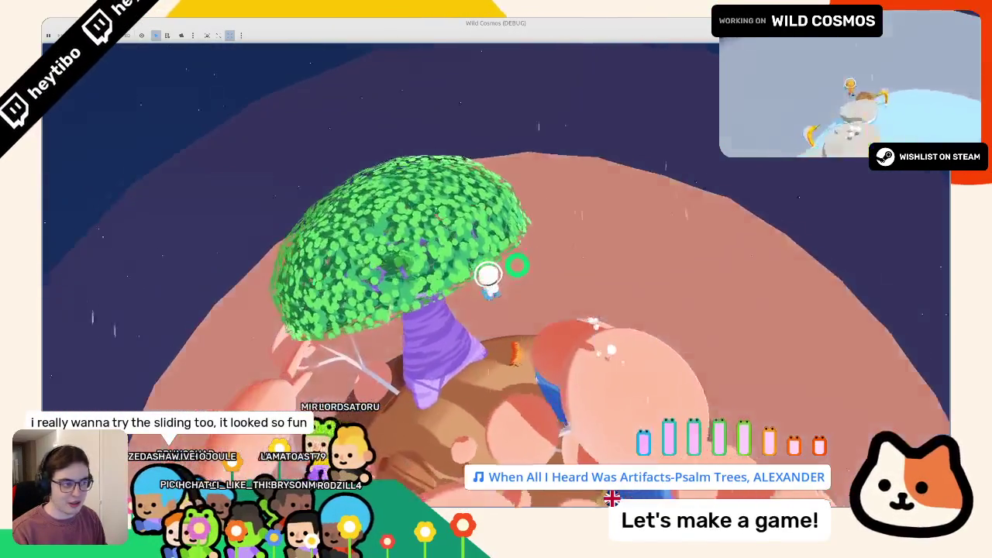
key(w)
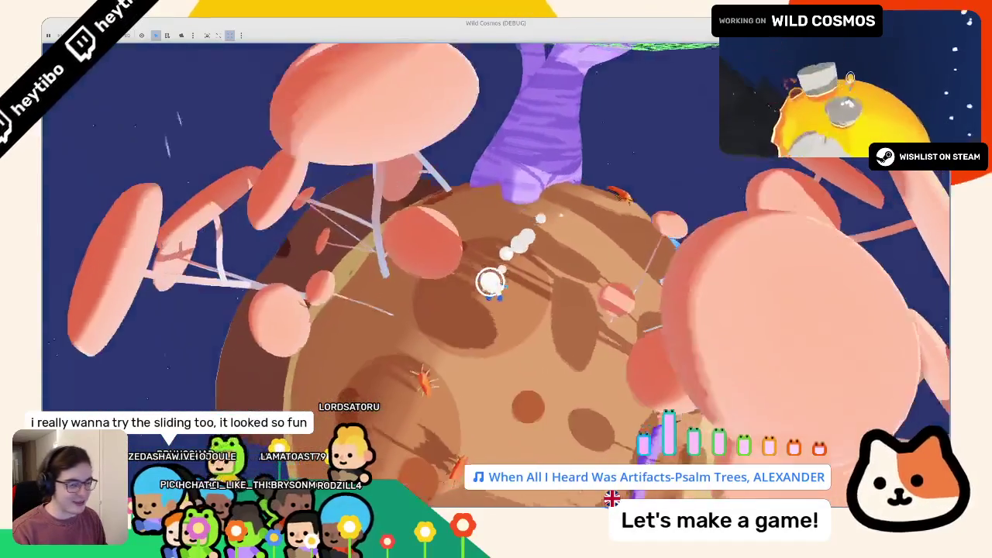
key(w)
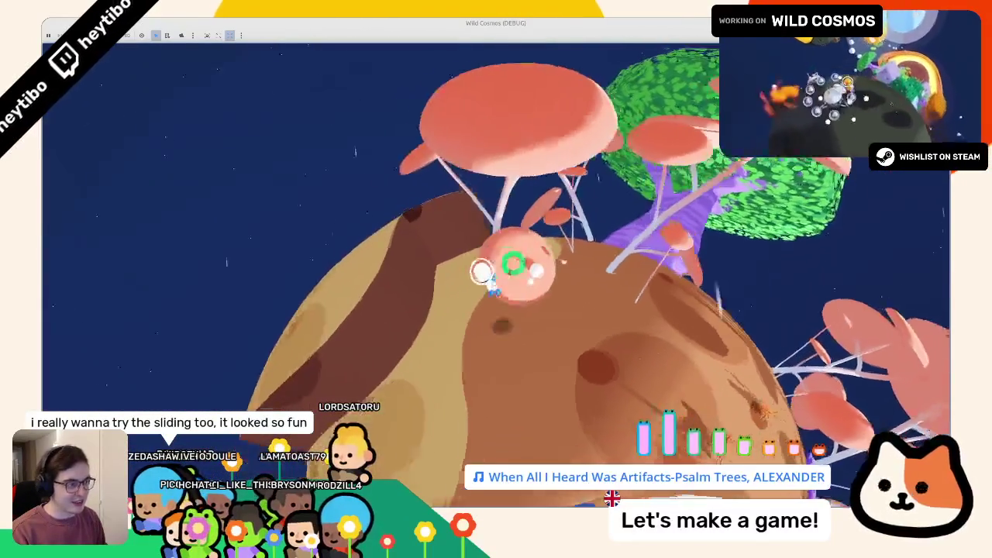
key(w)
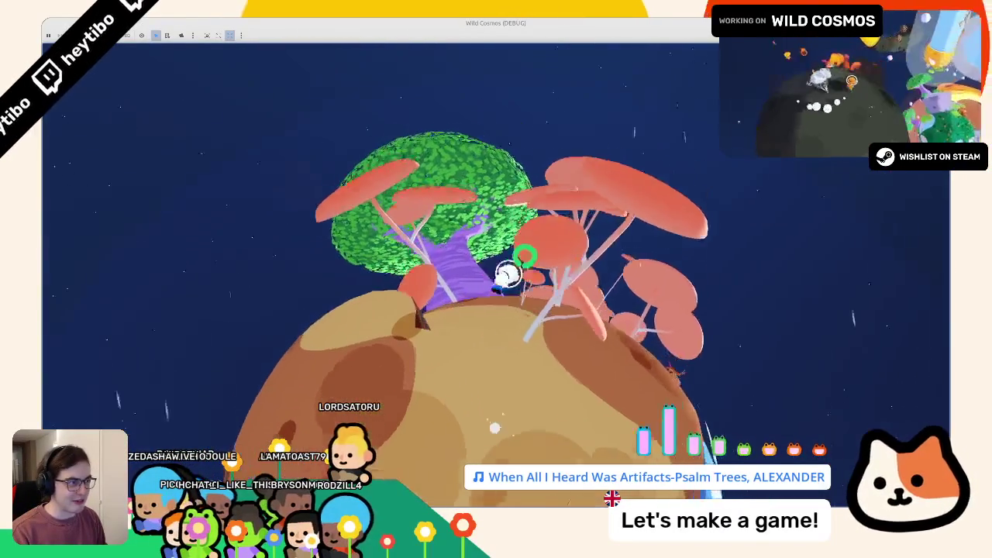
key(w)
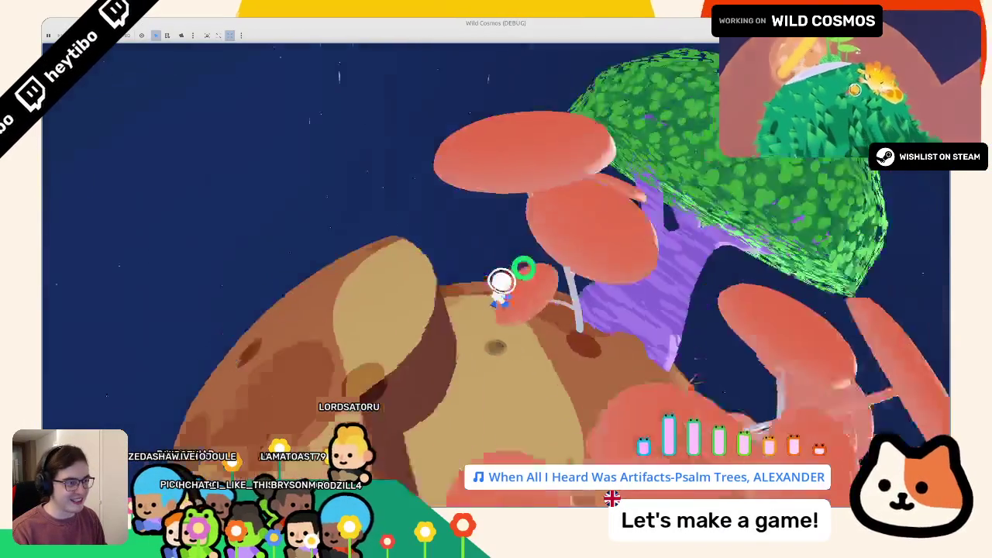
key(w)
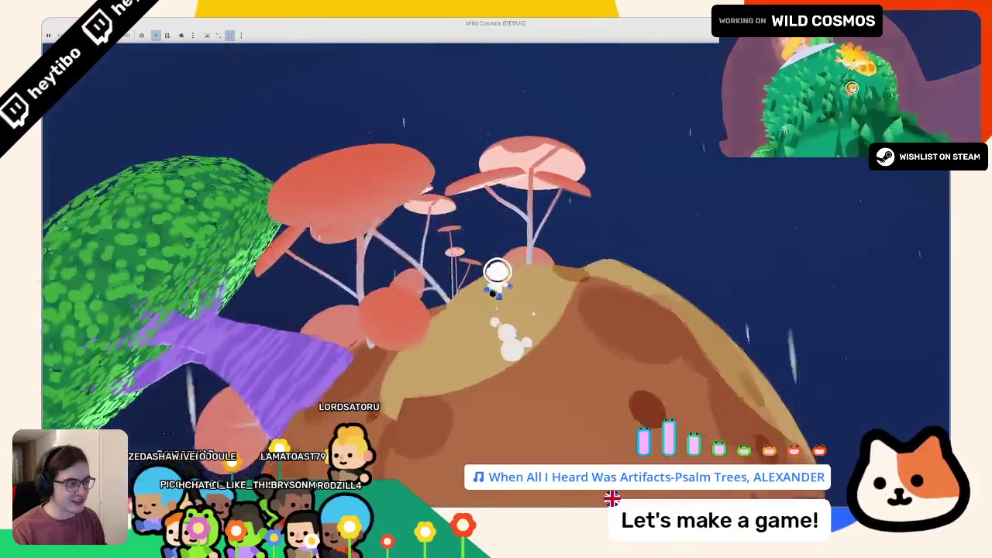
key(w)
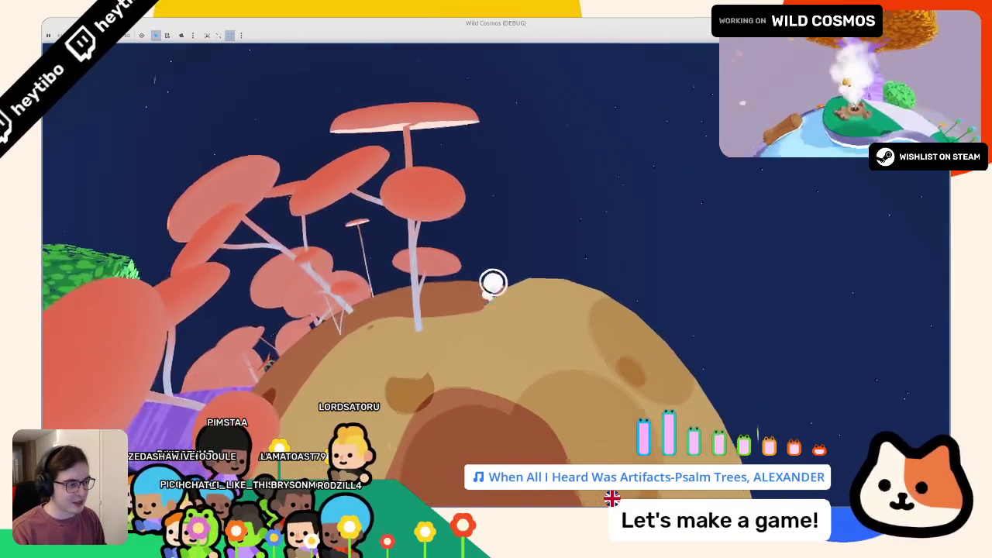
key(F8)
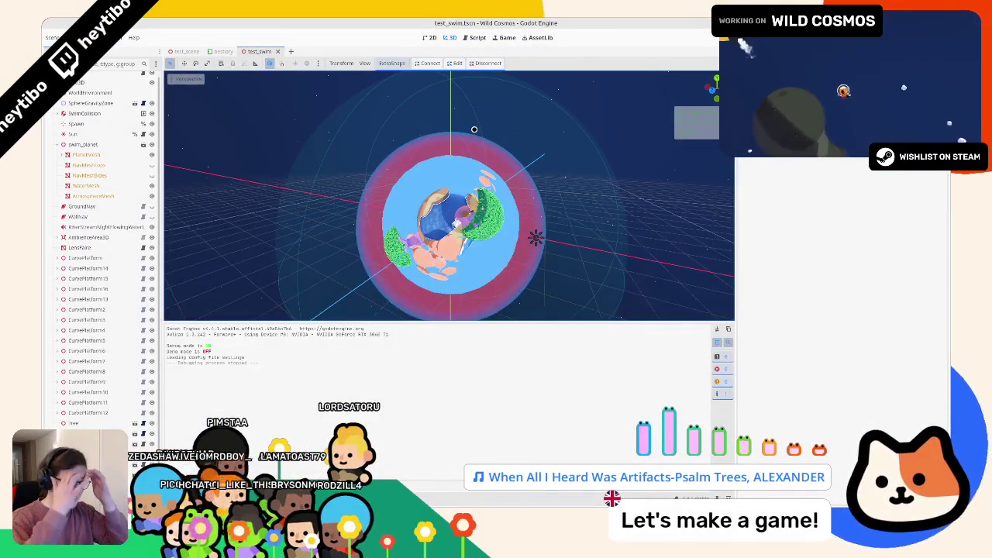
Close the test_swim scene tab and run test_scene with its creature models.
middle_click(262, 51)
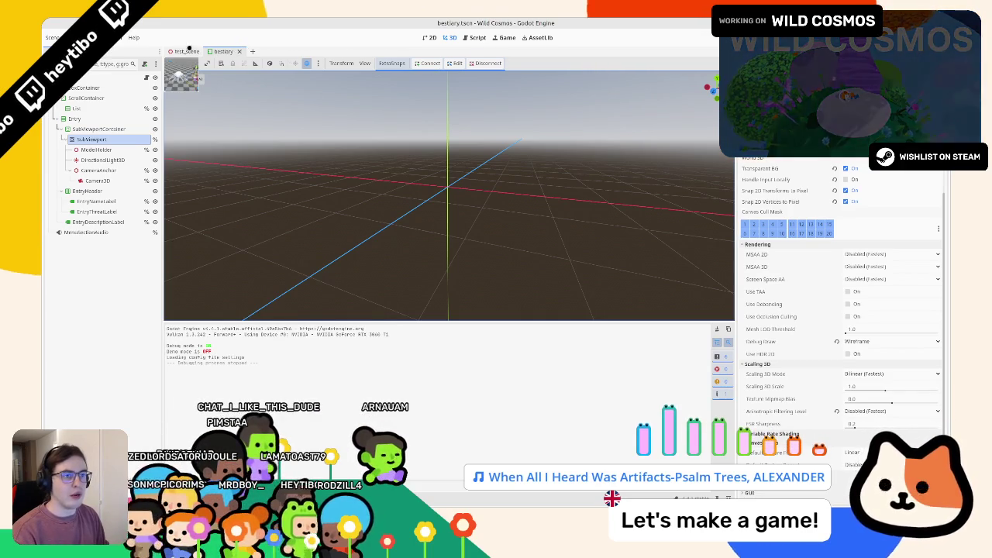
key(F6)
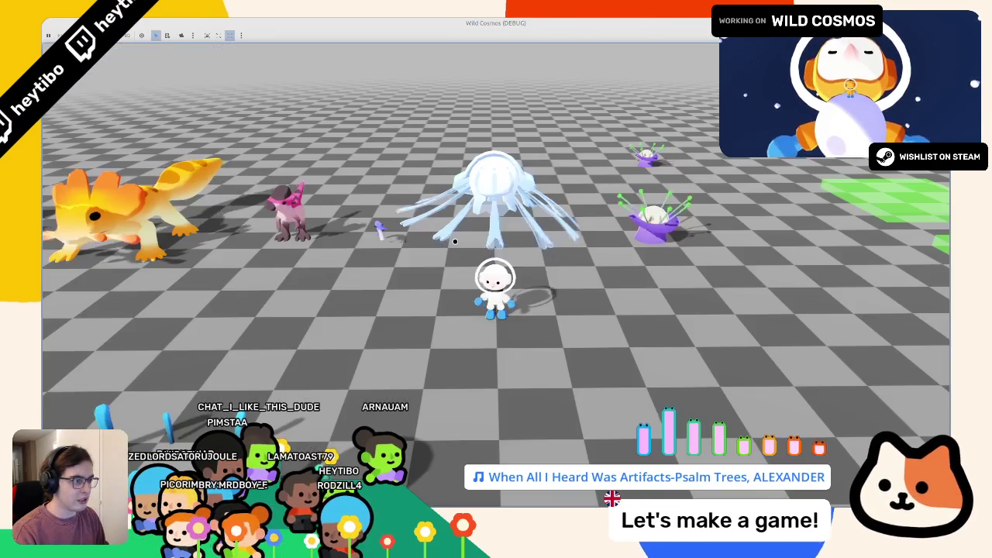
Open debug_launch_options.tres in the inspector, then run the project once more and stop it.
key(F8)
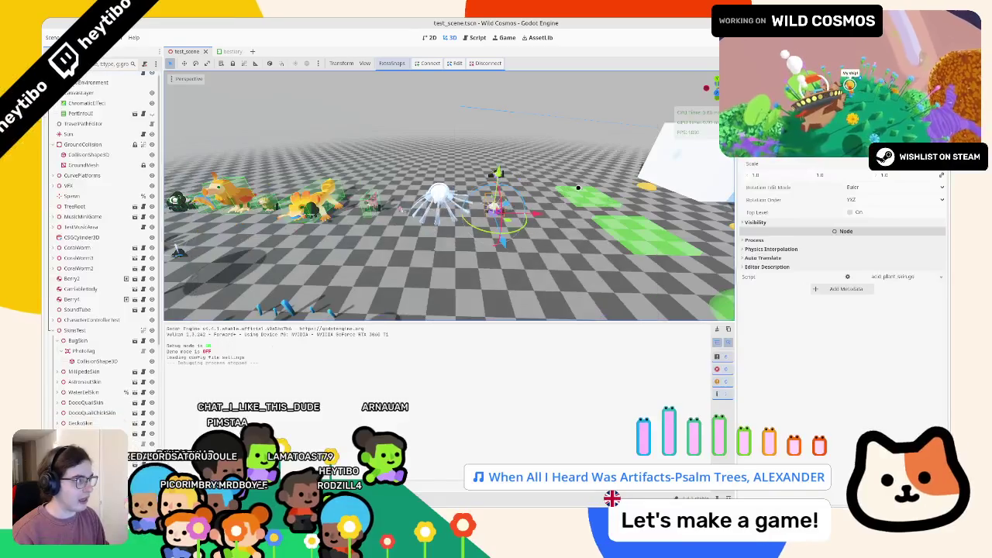
key(alt+f)
double_click(634, 371)
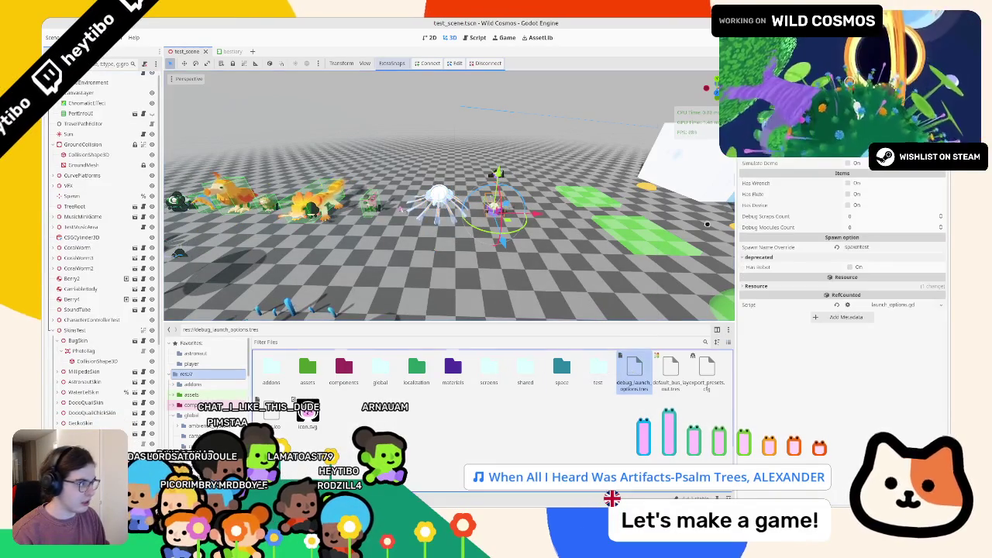
key(F5)
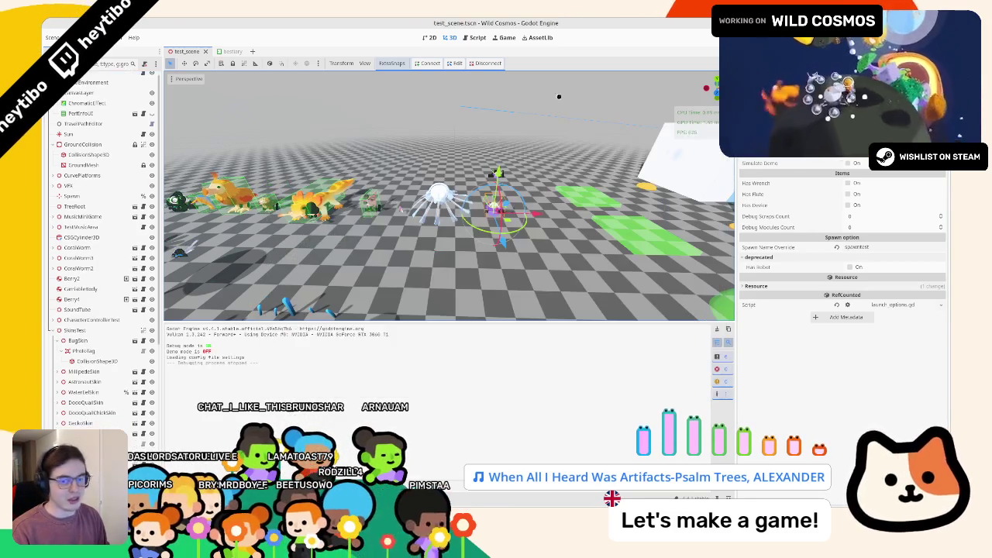
key(F8)
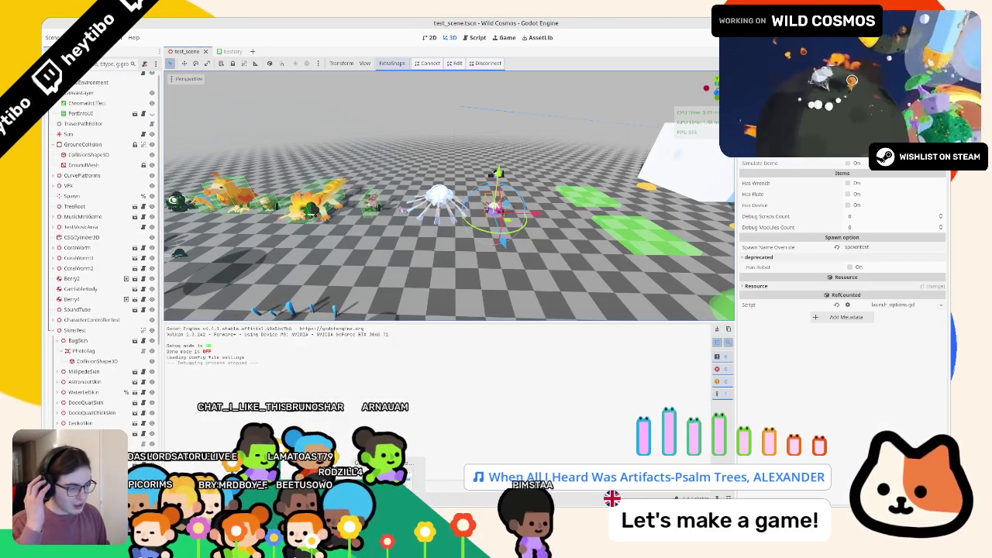